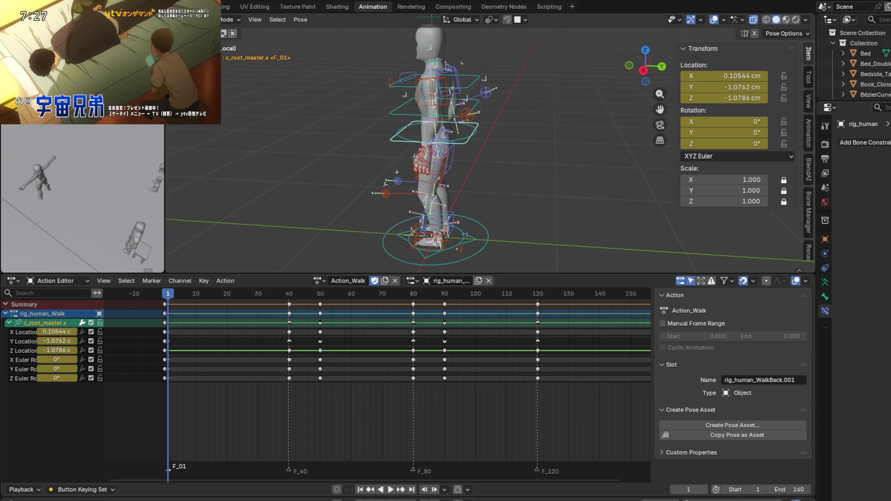
Step: Cancel a started move on c_root_master, leaving it in place, and select the c_traj bone
mouse_move(98, 57)
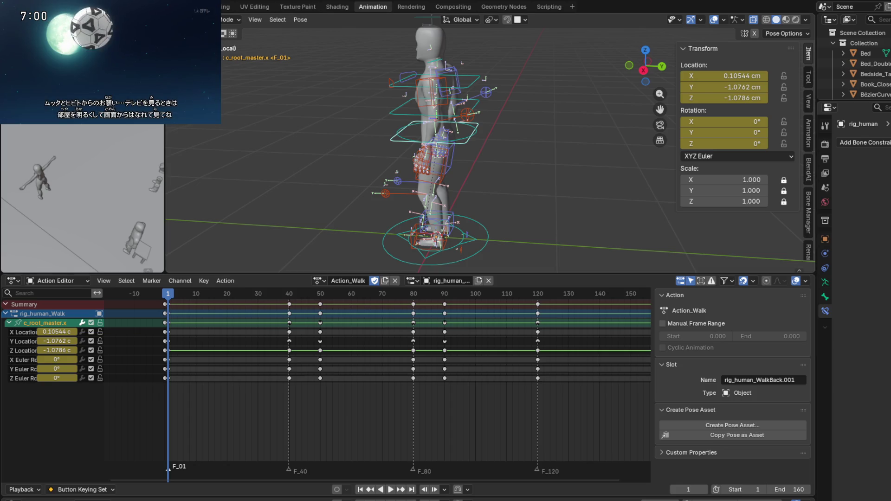
key(g)
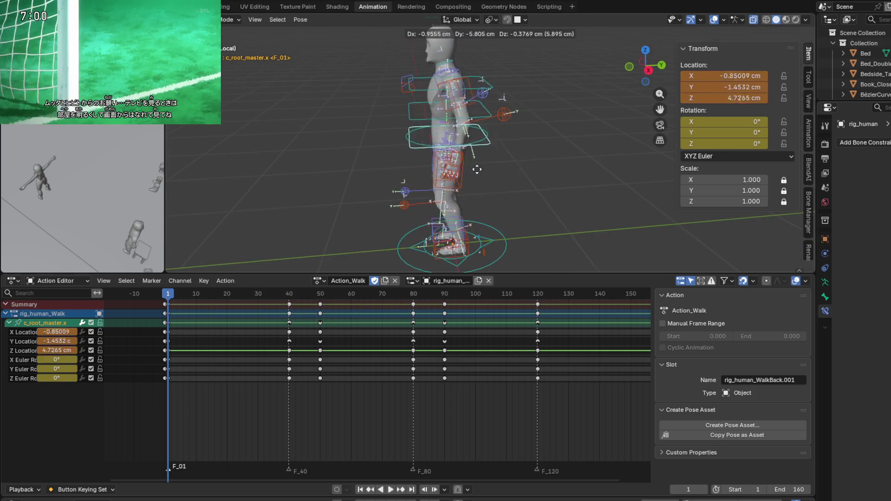
key(Escape)
click(487, 246)
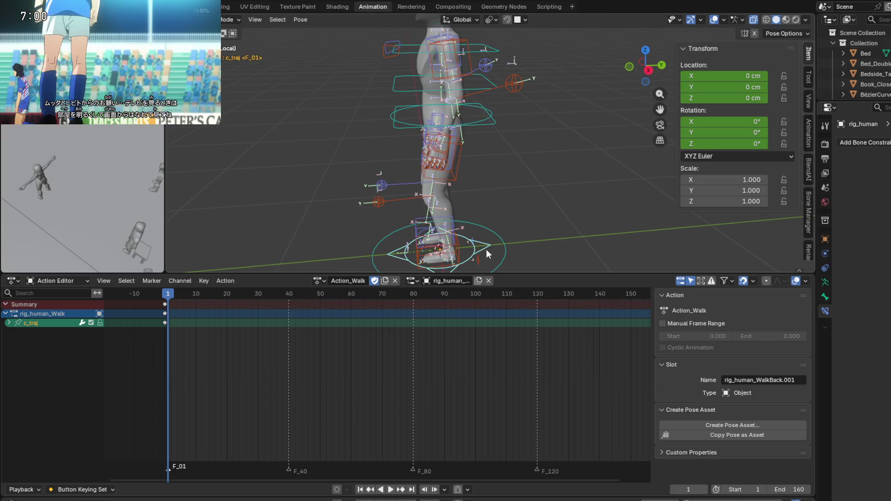
Step: Add a Copy Location constraint to c_traj targeting the rig's c_root_master bone, with Local Space owner space
click(863, 143)
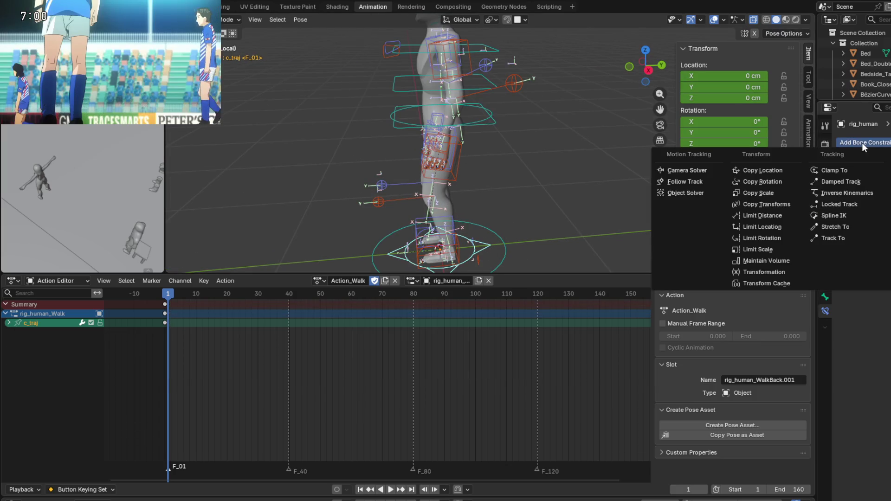
click(776, 172)
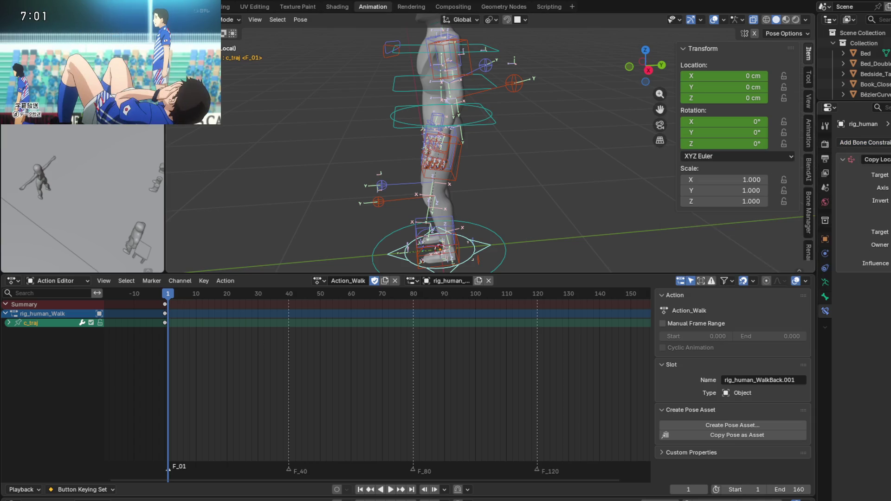
click(487, 118)
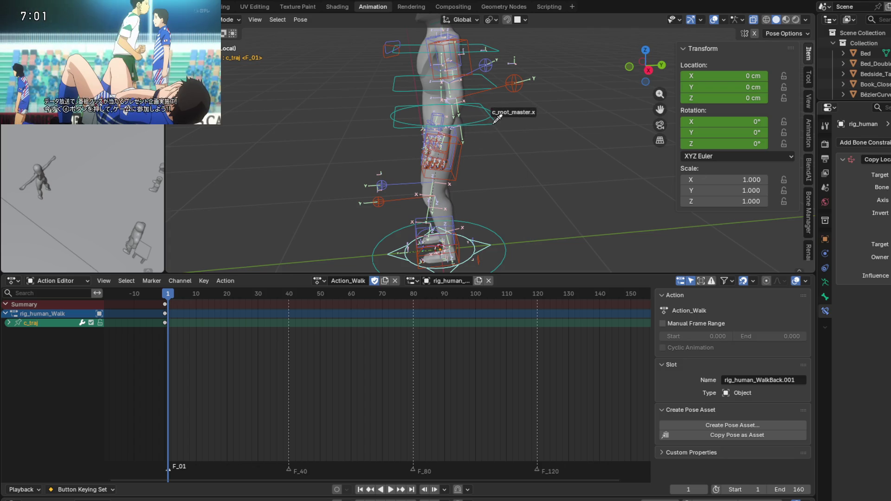
click(497, 137)
scroll(511, 180, down, 3)
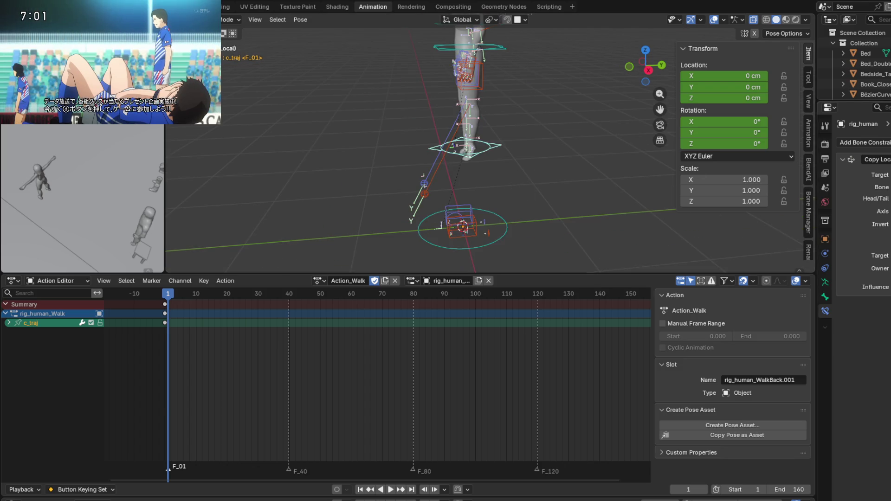
mouse_move(558, 177)
middle_down()
mouse_move(597, 147)
mouse_move(509, 135)
mouse_move(518, 149)
mouse_move(577, 127)
mouse_move(524, 119)
mouse_move(481, 134)
mouse_move(593, 151)
middle_up()
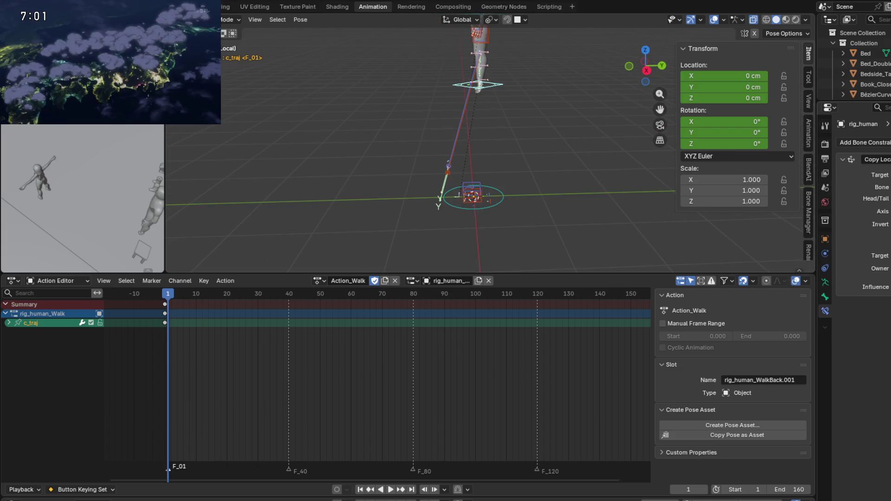
click(886, 268)
click(881, 319)
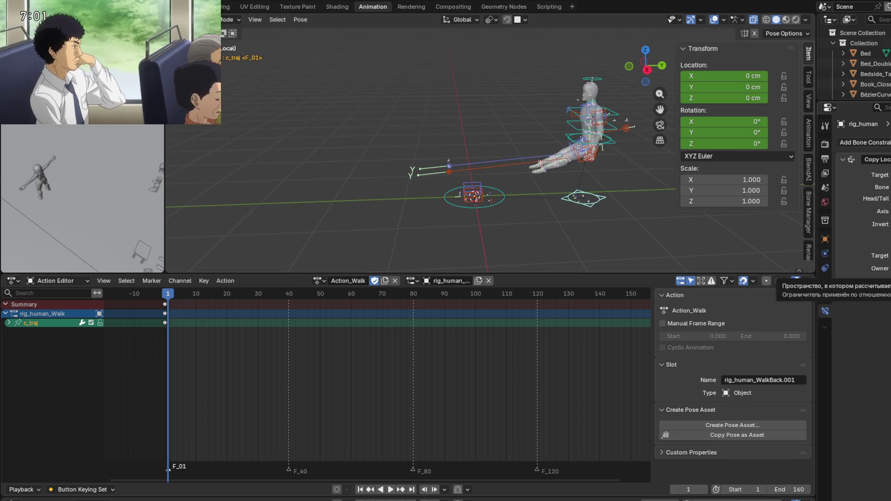
Step: Test a vertical G Z move on the control and cancel it
mouse_move(469, 210)
middle_down()
mouse_move(575, 210)
mouse_move(540, 181)
mouse_move(460, 219)
mouse_move(602, 199)
mouse_move(491, 193)
middle_up()
click(873, 256)
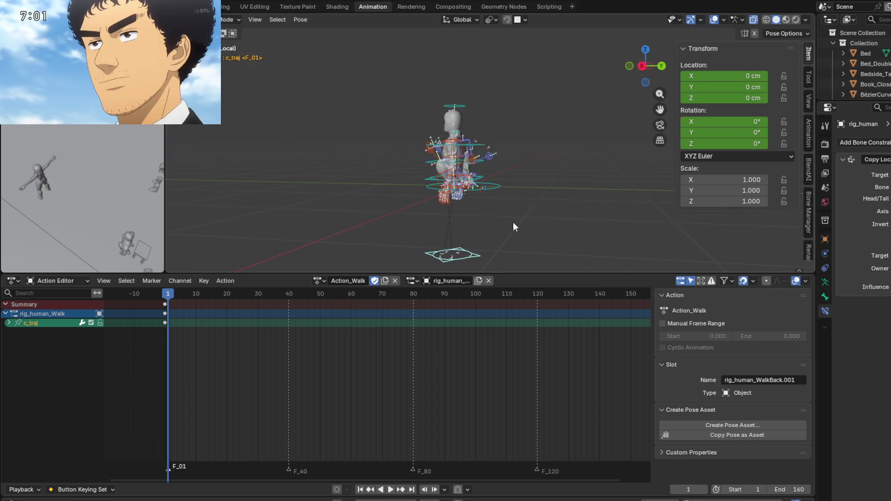
key(g)
key(z)
key(Escape)
mouse_move(509, 214)
middle_down()
mouse_move(522, 166)
mouse_move(555, 183)
mouse_move(559, 255)
mouse_move(547, 210)
mouse_move(555, 220)
mouse_move(519, 237)
mouse_move(549, 91)
mouse_move(655, 174)
middle_up()
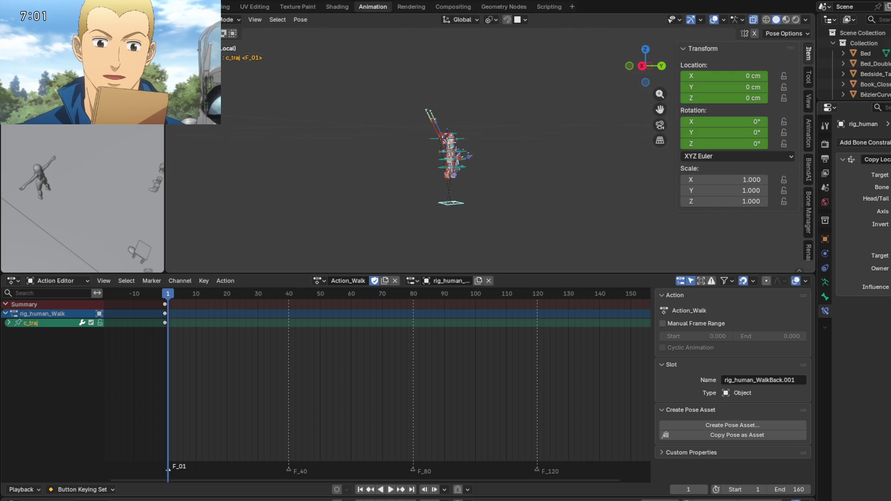
Step: Switch the Copy Location owner space to World Space so the rig stands upright
click(870, 269)
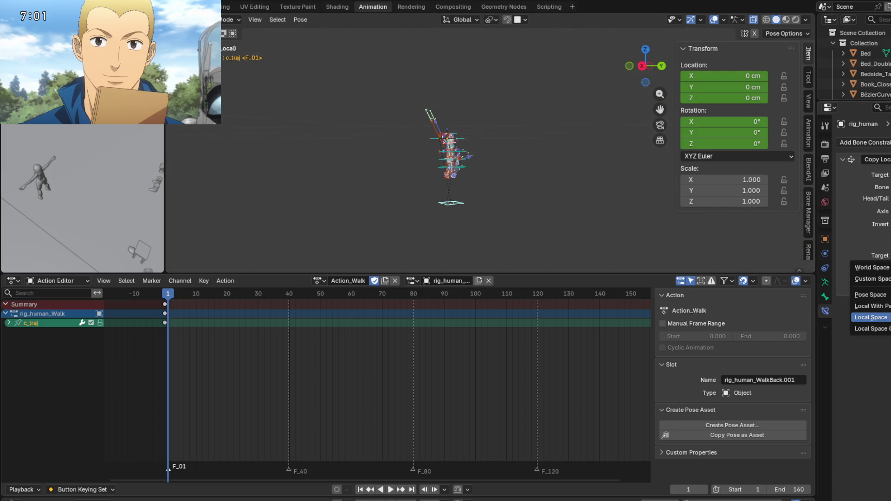
click(867, 267)
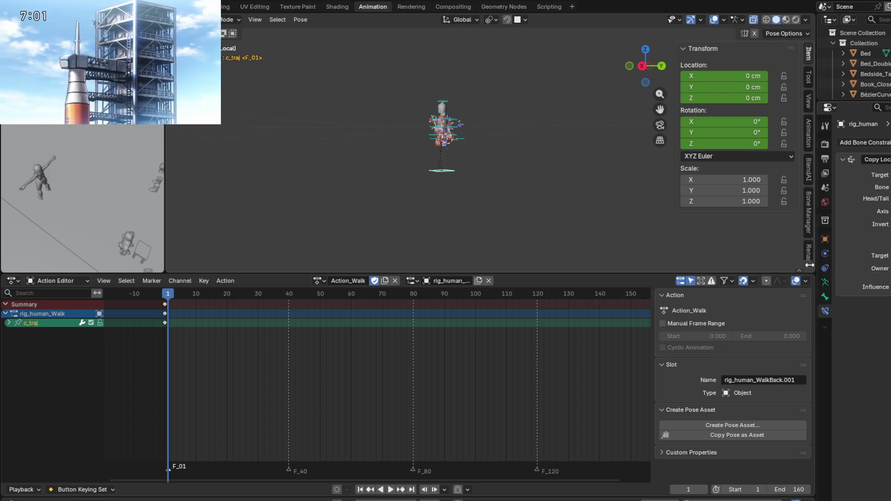
mouse_move(432, 138)
middle_down()
mouse_move(523, 154)
mouse_move(444, 151)
middle_up()
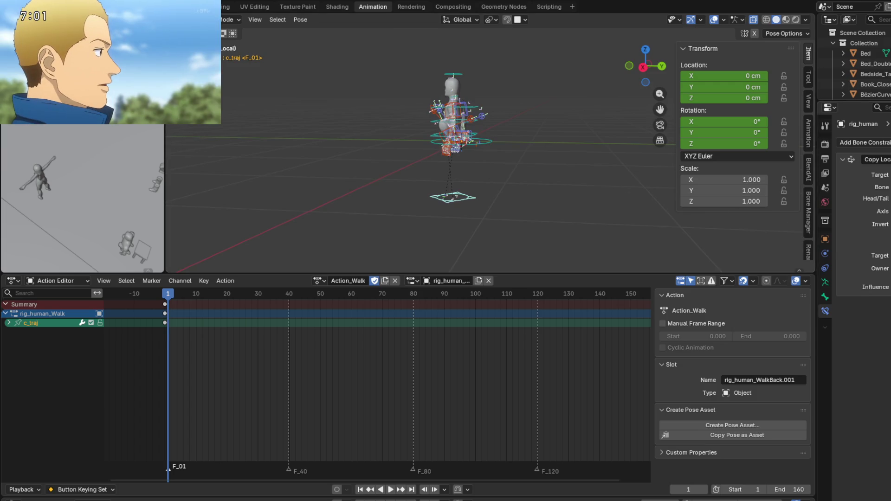
mouse_move(492, 139)
middle_down()
mouse_move(510, 125)
mouse_move(517, 131)
mouse_move(539, 207)
mouse_move(502, 211)
mouse_move(511, 211)
mouse_move(486, 196)
mouse_move(474, 260)
mouse_move(480, 206)
mouse_move(518, 192)
middle_up()
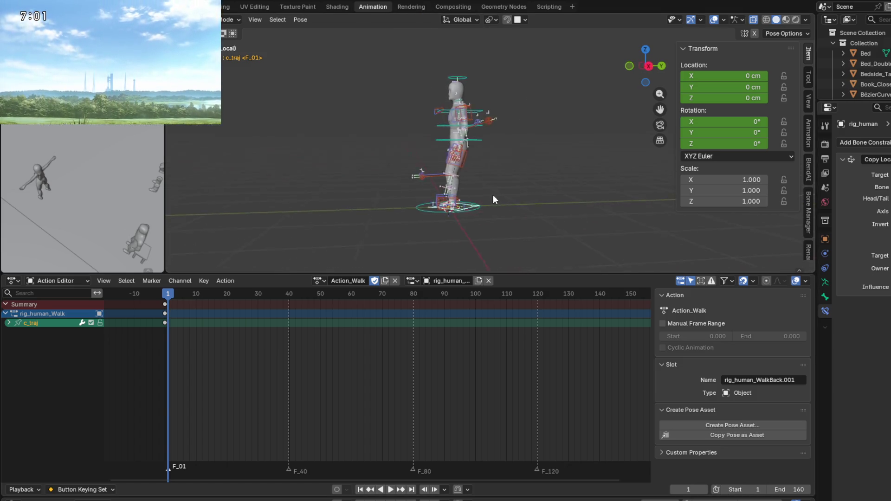
Step: Briefly play the walk, stop back at frame 1, and view the rig from the side
drag(166, 297, 167, 297)
key(Escape)
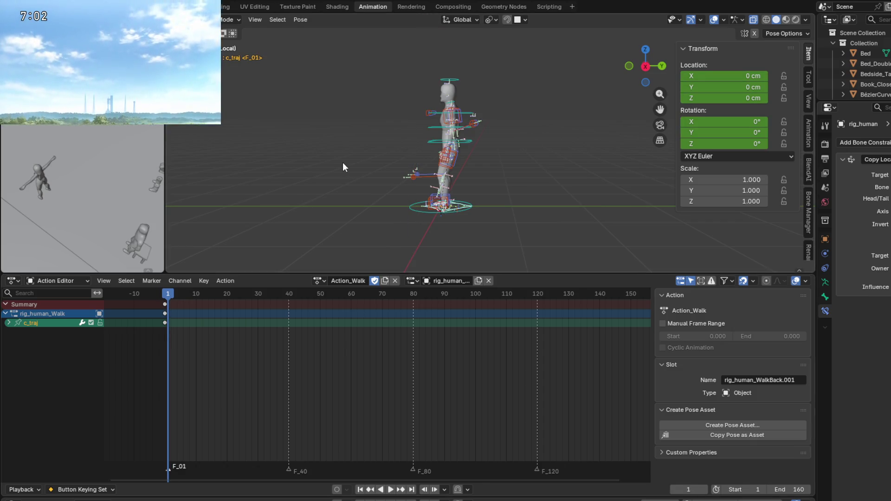
scroll(484, 161, up, 4)
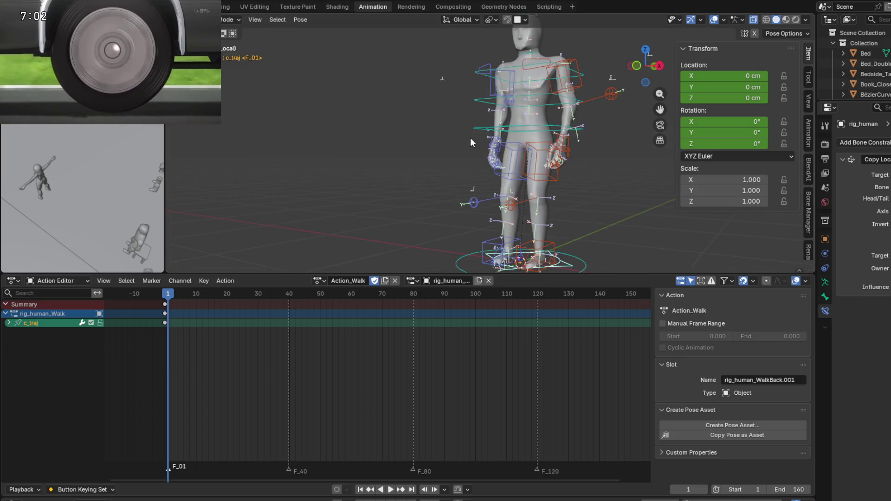
mouse_move(652, 185)
middle_down()
mouse_move(566, 191)
mouse_move(580, 182)
mouse_move(584, 205)
mouse_move(581, 147)
mouse_move(574, 182)
mouse_move(583, 186)
middle_up()
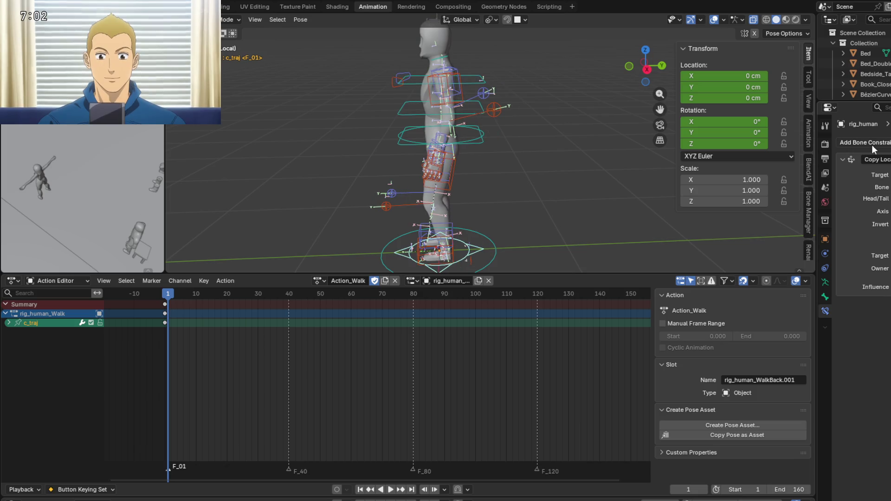
mouse_move(636, 166)
middle_down()
mouse_move(548, 169)
mouse_move(661, 203)
middle_up()
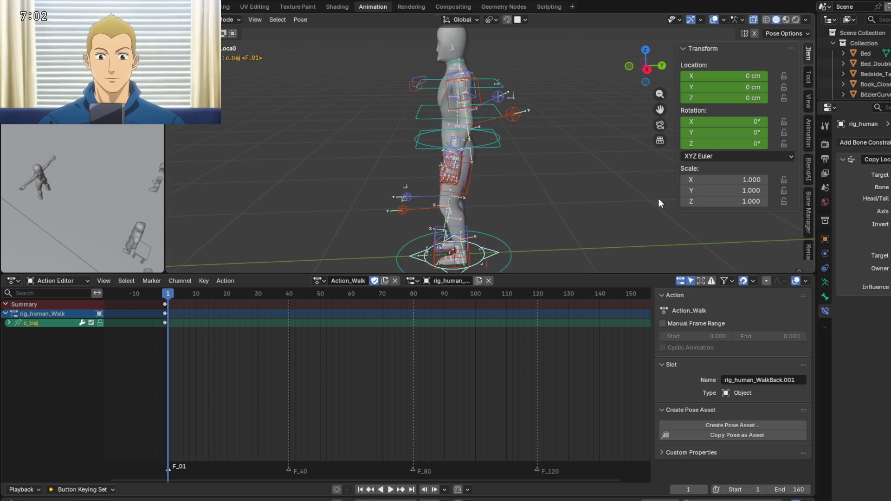
Step: Add a Child Of constraint to c_traj with rig_human as target and its parent bone picked
click(875, 144)
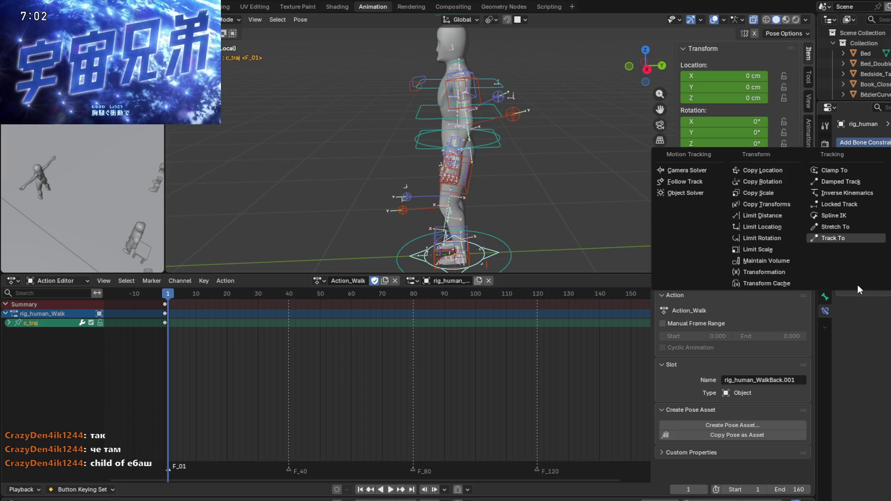
click(889, 170)
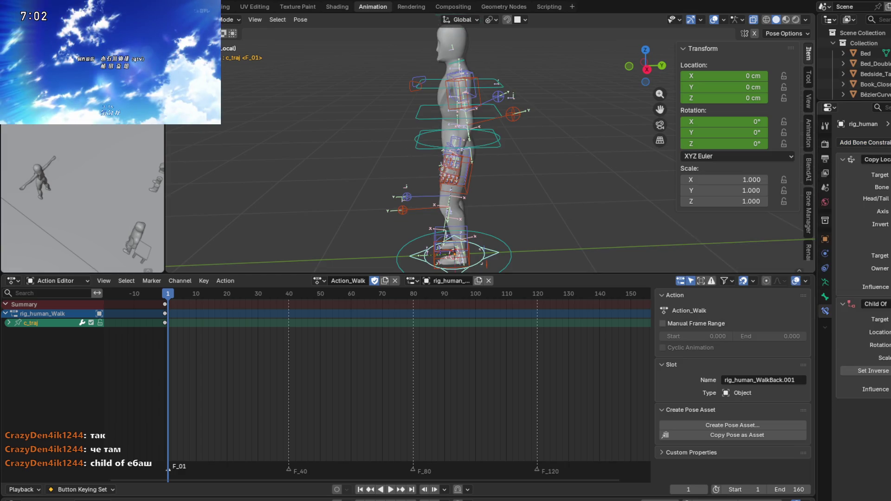
click(511, 141)
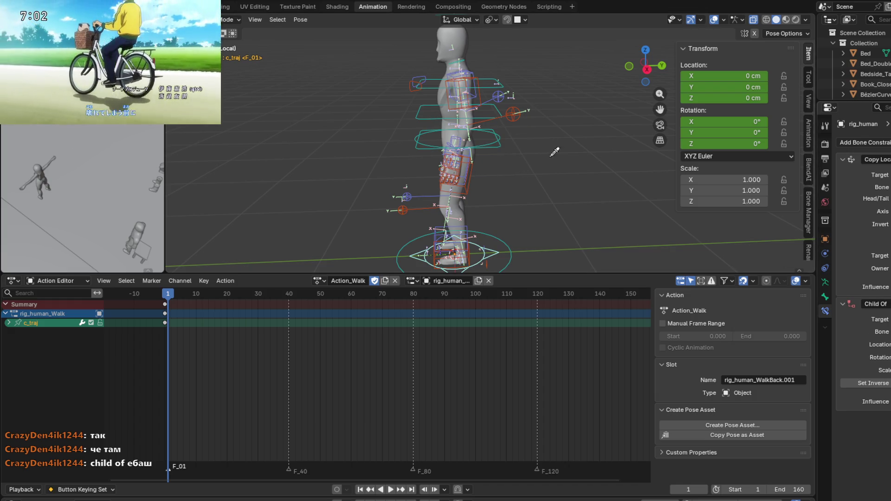
click(499, 145)
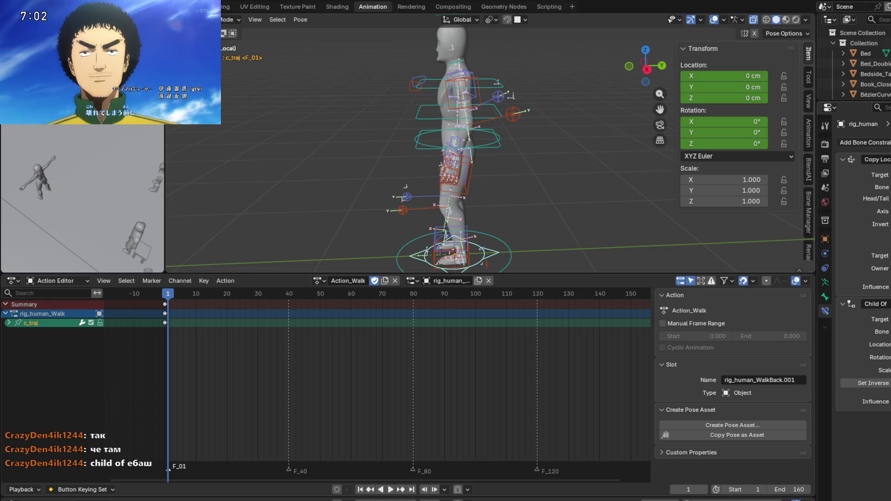
Step: Preview the walk by playing and scrubbing to about frame 22, then return to frame 1
key(space)
mouse_move(176, 296)
mouse_down()
mouse_move(216, 299)
mouse_move(200, 299)
mouse_up()
mouse_move(223, 260)
middle_down()
mouse_move(269, 192)
mouse_move(250, 221)
middle_up()
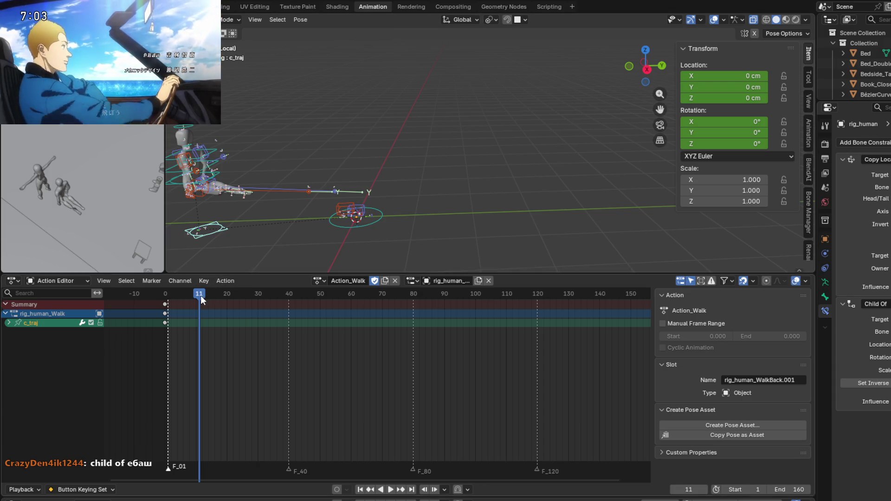
drag(201, 297, 234, 299)
mouse_move(235, 251)
middle_down()
mouse_move(236, 202)
mouse_move(238, 223)
mouse_move(217, 224)
middle_up()
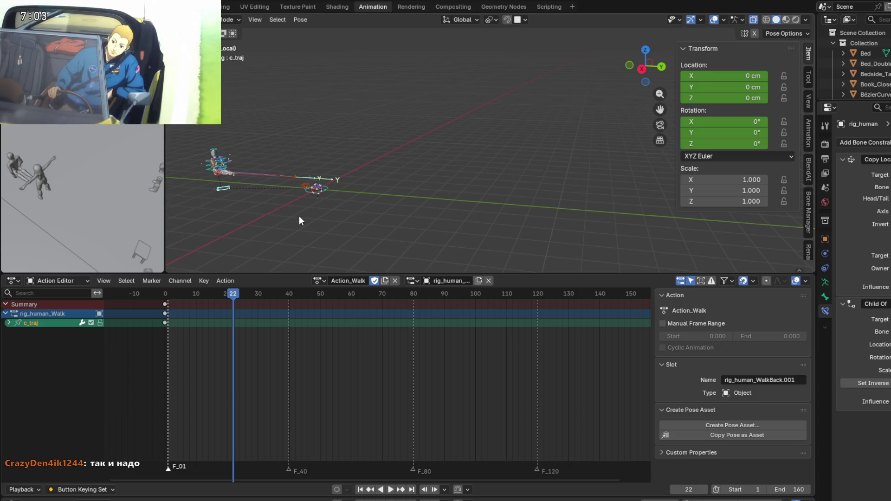
key(shift+Left)
shift+middle_drag(329, 206, 523, 211)
Step: Delete the Copy Location constraint so only Child Of remains, and re-centre the rig
key(ctrl+z)
scroll(494, 205, up, 5)
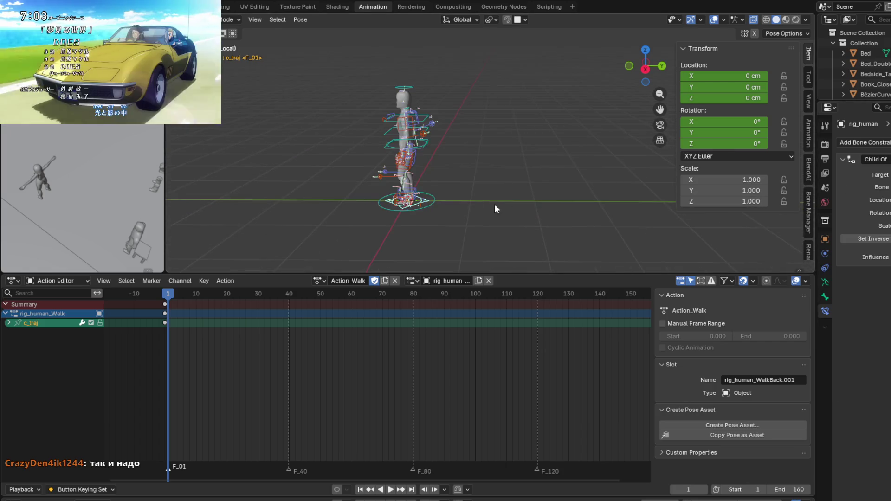
shift+middle_drag(518, 231, 538, 208)
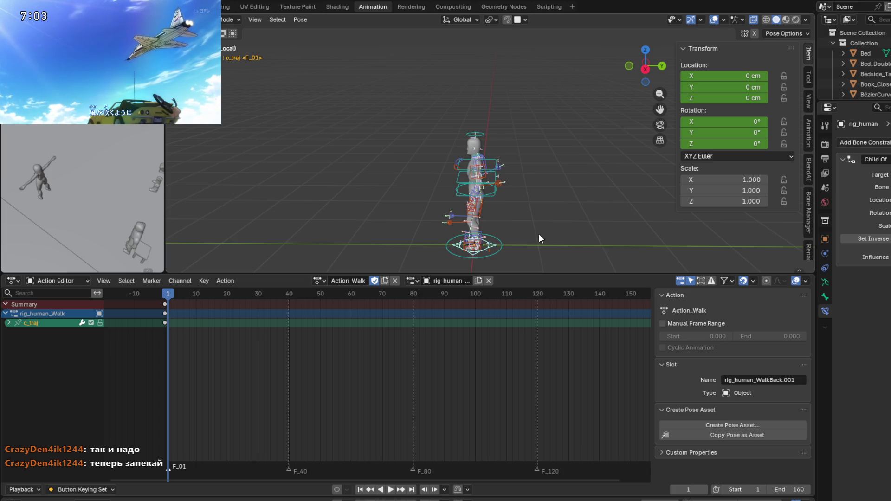
shift+middle_drag(522, 231, 544, 211)
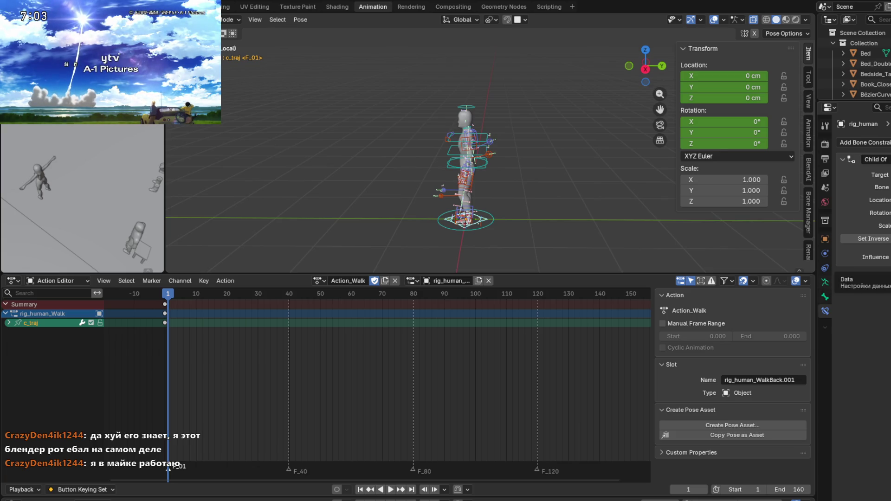
Step: Toggle the armature's Animation panel, switch to c_traj's Bone properties, and bring up the Pose menu
click(825, 282)
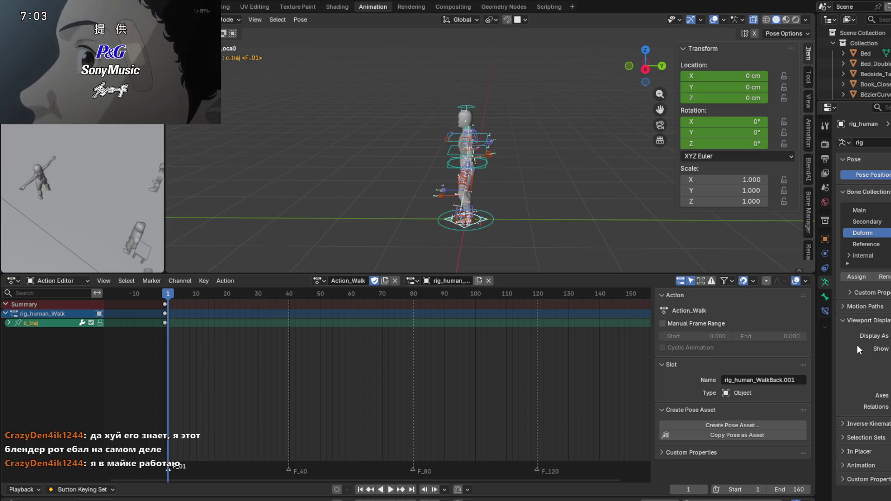
click(843, 465)
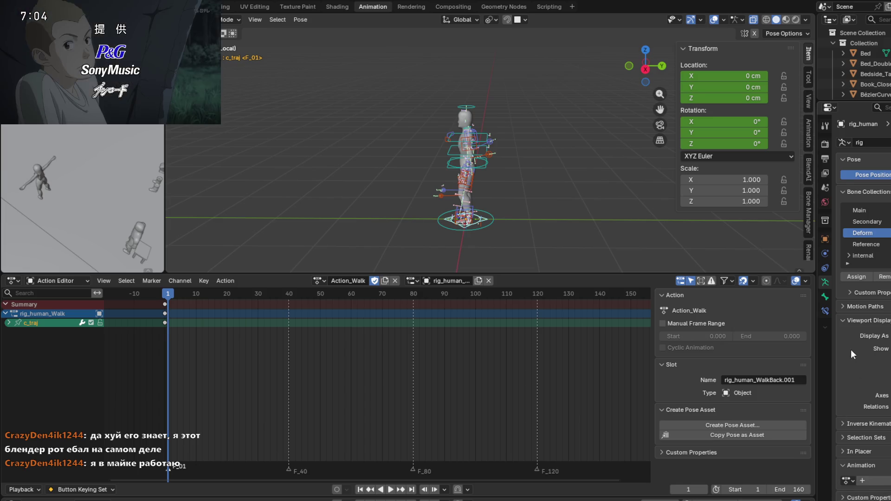
click(845, 464)
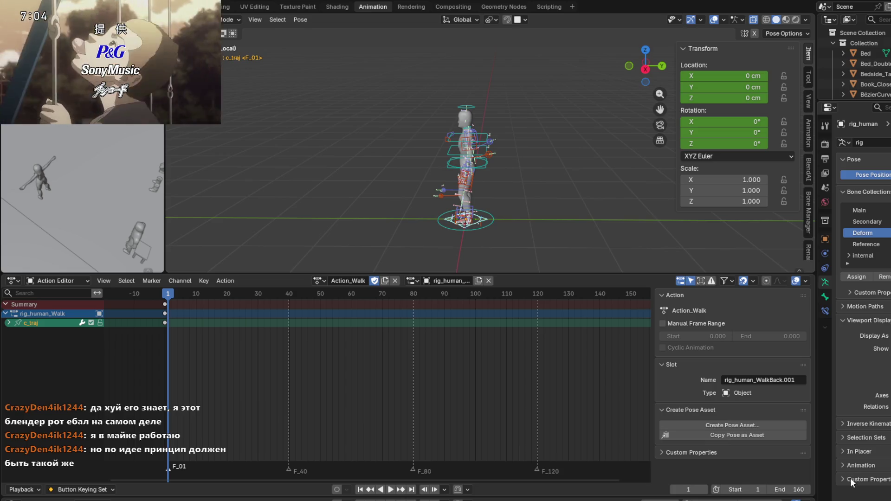
click(825, 296)
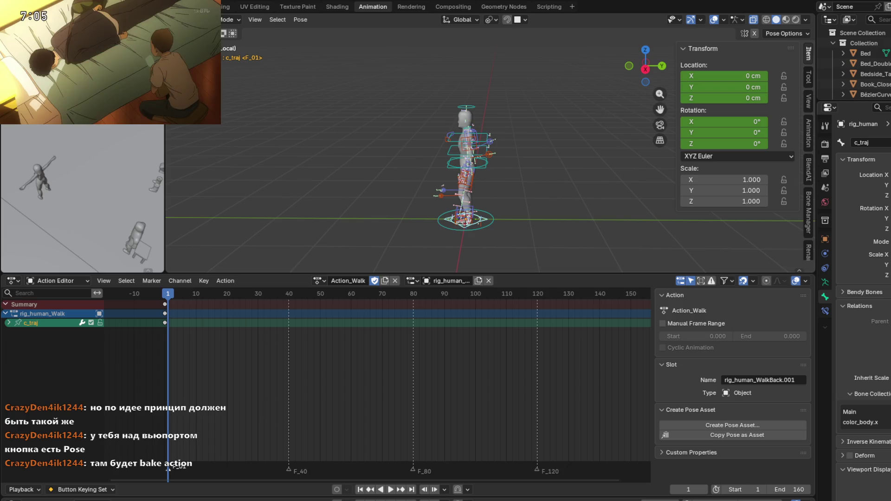
click(300, 20)
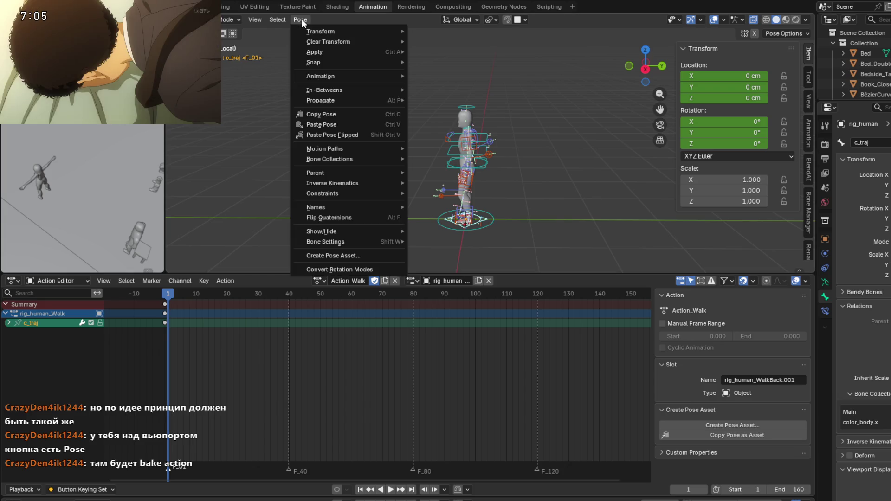
Step: Select all bones, reselect only c_traj, and bring up Bake Action from Pose > Animation
mouse_move(354, 75)
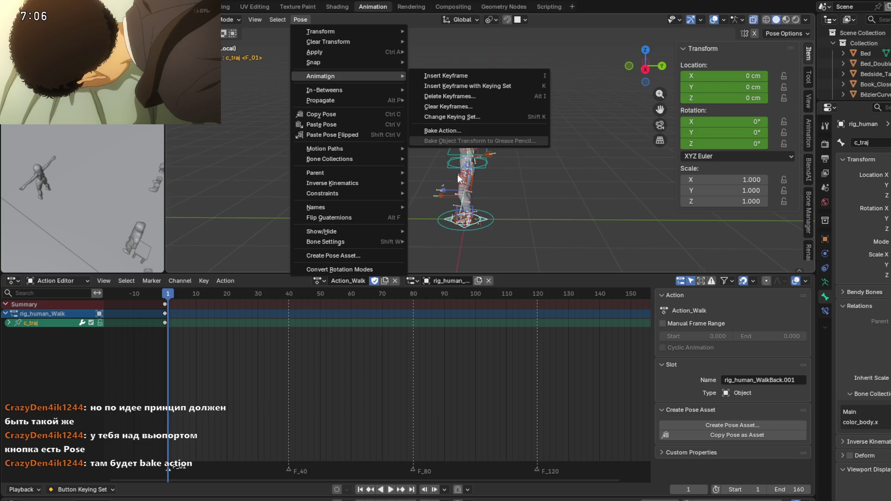
mouse_move(531, 213)
shift+middle_down()
mouse_move(554, 197)
mouse_move(547, 210)
shift+middle_up()
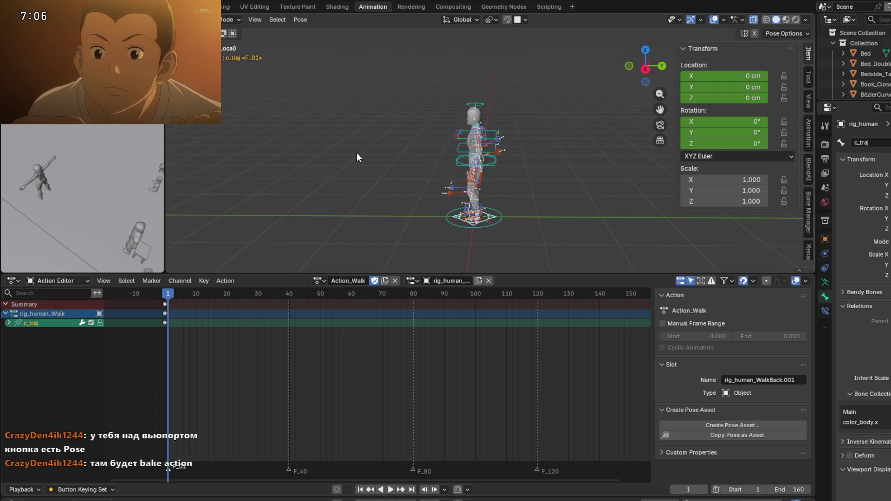
key(a)
scroll(509, 231, up, 3)
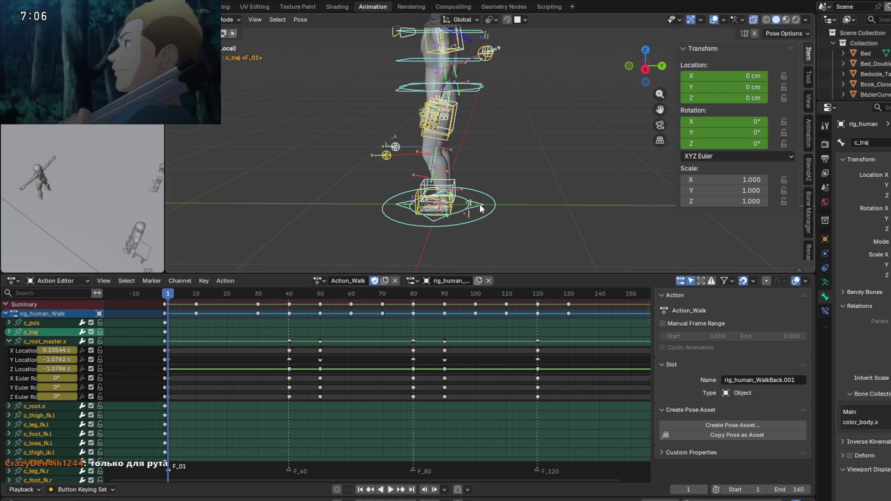
click(480, 205)
click(299, 19)
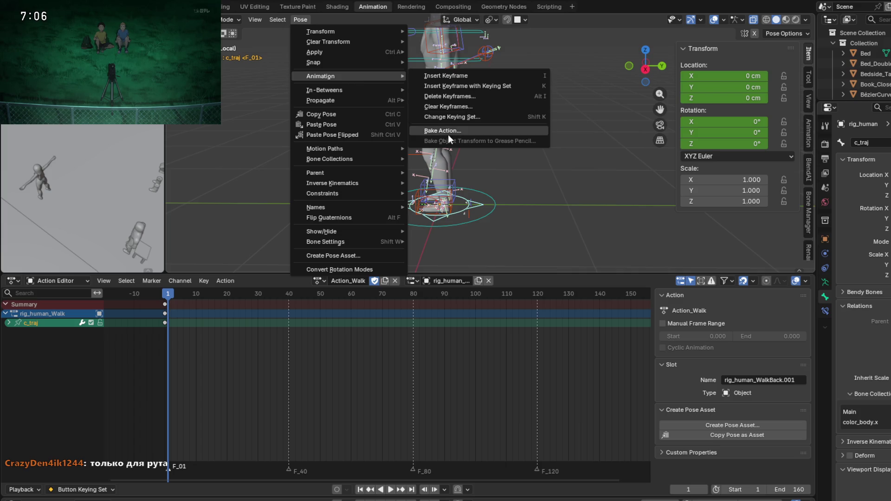
click(447, 132)
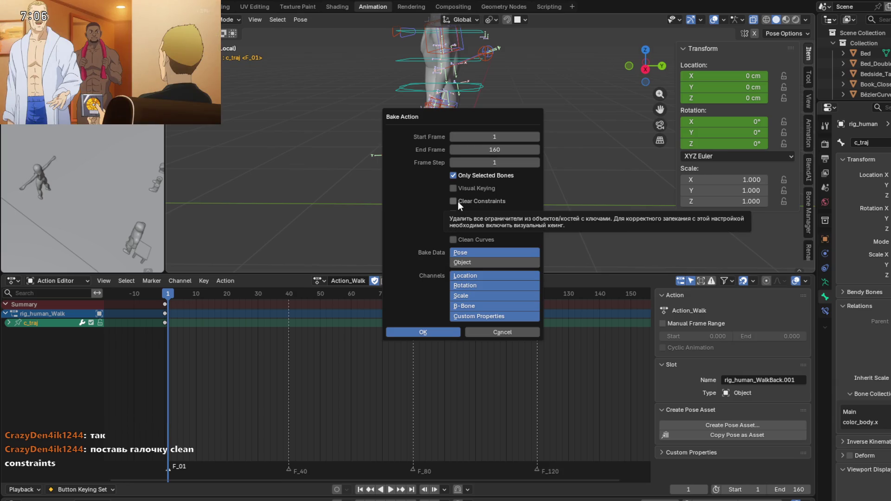
Step: Bake c_traj over frames 1–160 with Clear Constraints on and play the new action
click(458, 201)
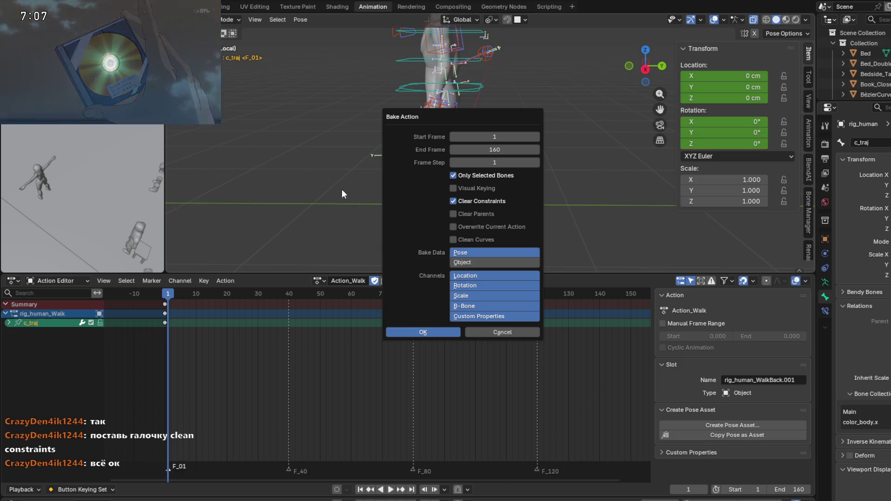
key(Return)
key(space)
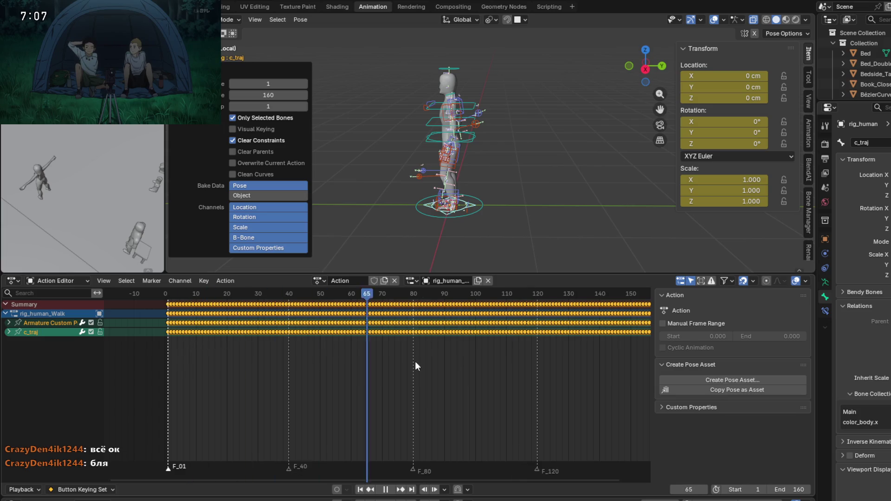
Step: Stop playback, return to frame 1, undo the bake, and show c_traj's Bone Constraints
mouse_move(377, 369)
mouse_down()
mouse_move(215, 364)
mouse_move(209, 353)
mouse_up()
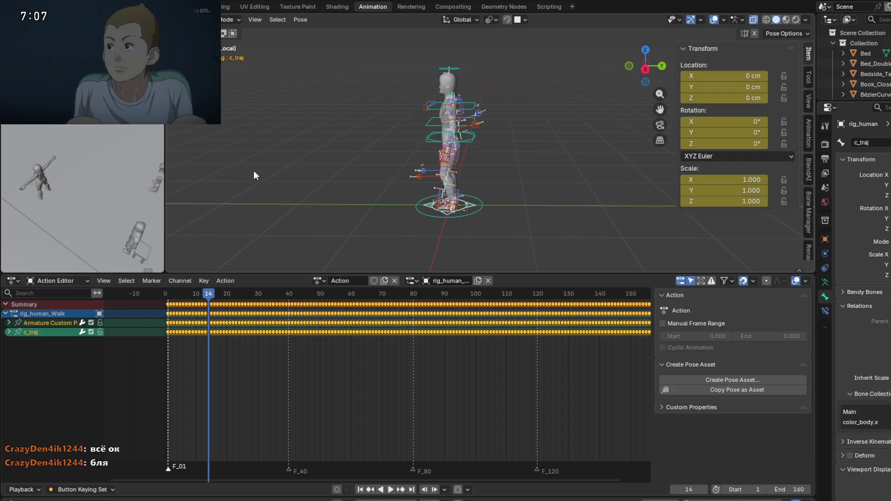
key(shift+Left)
key(ctrl+z)
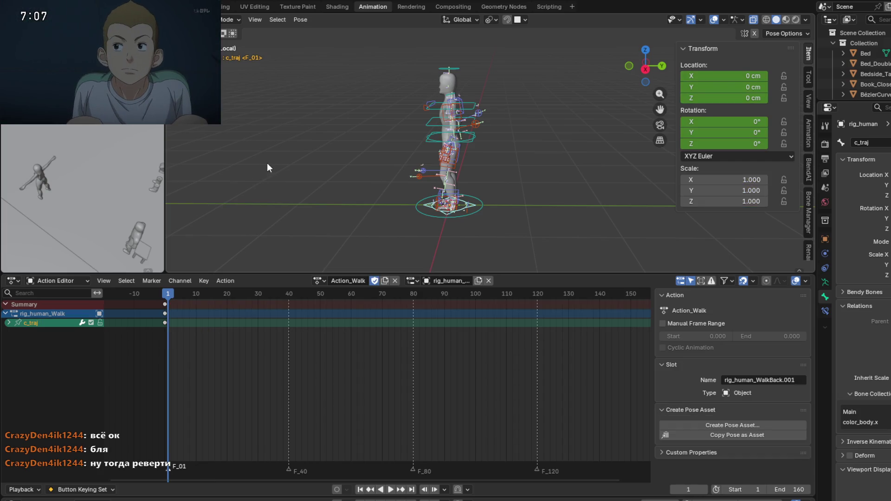
scroll(455, 205, up, 2)
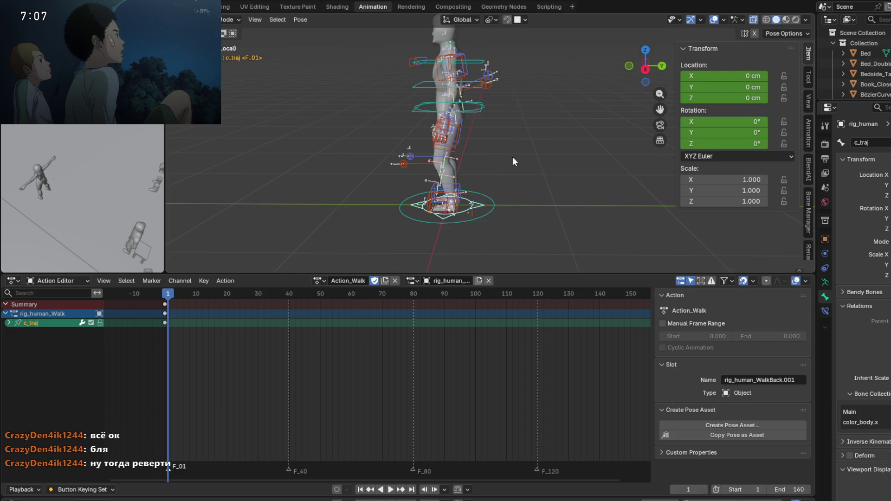
click(825, 311)
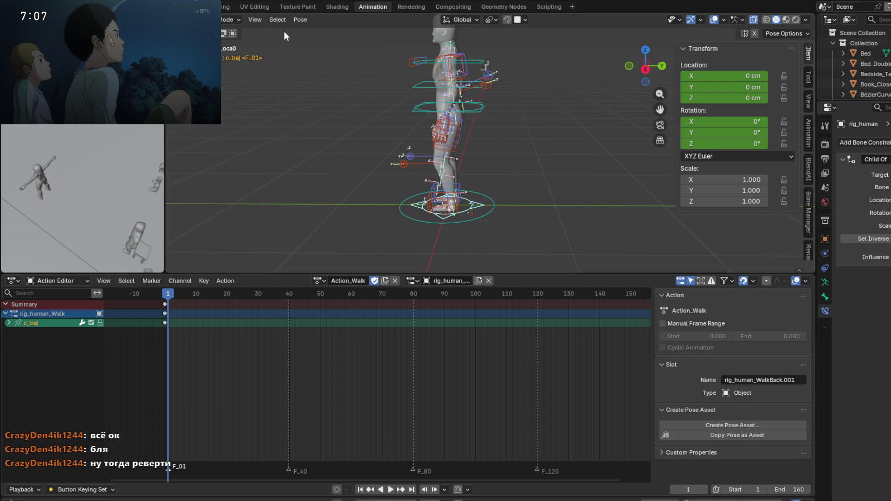
click(305, 20)
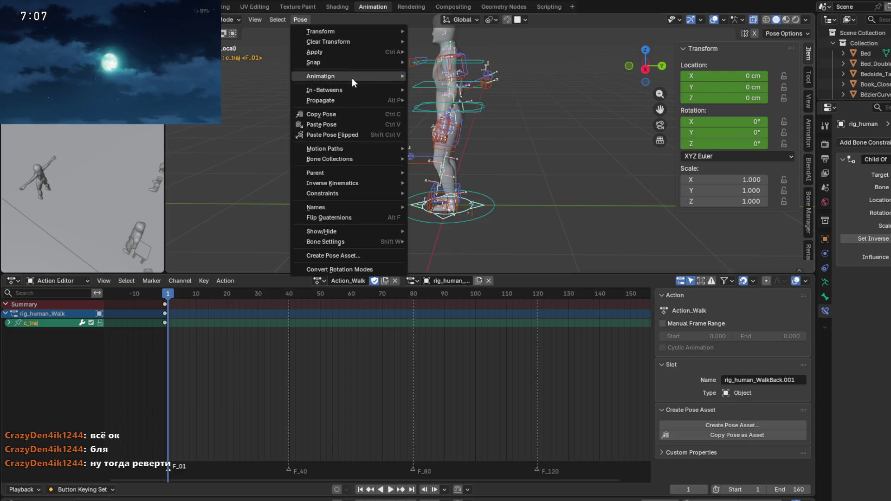
Step: Tick Overwrite Current Action in Bake Action, close it with Escape, and scrub to frame 40
mouse_move(352, 77)
click(461, 130)
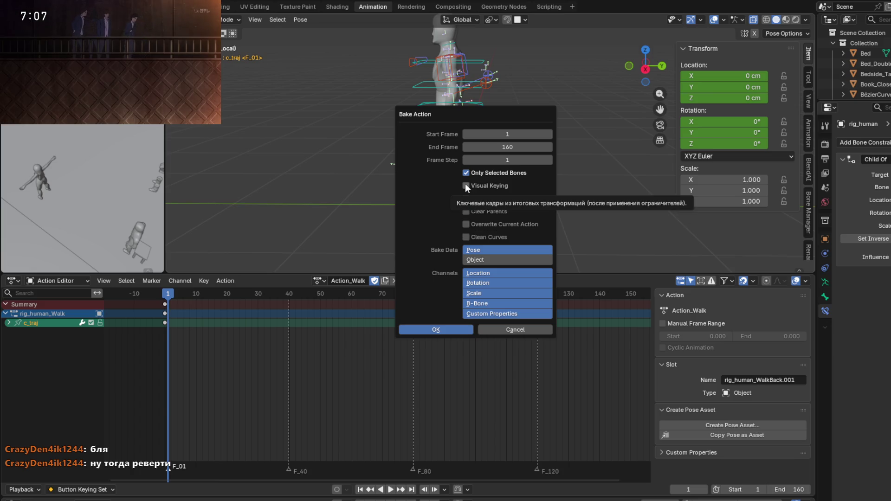
click(468, 223)
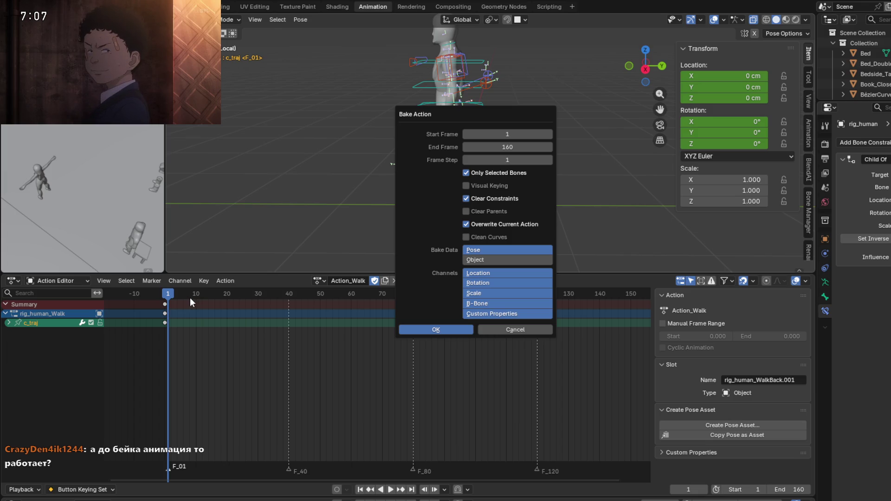
key(Escape)
drag(172, 294, 296, 302)
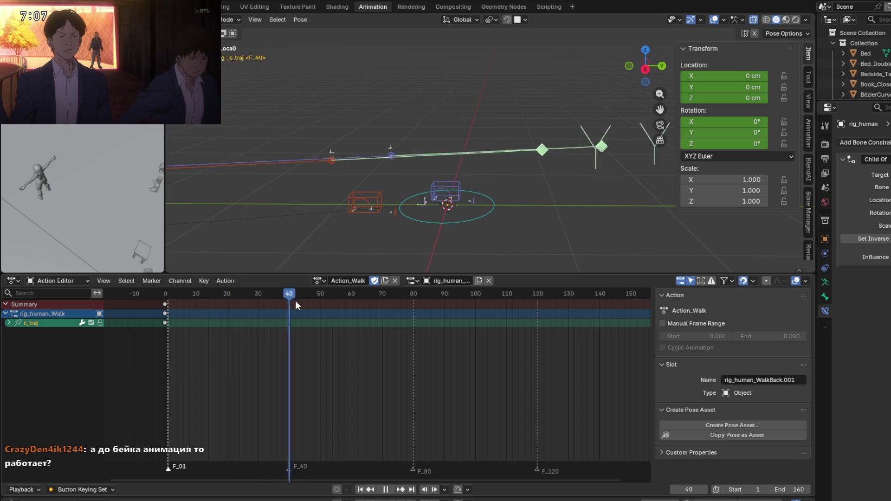
Step: Stop playback at frame 46 and bring the playhead back to frame 0 with the rig upright
key(space)
mouse_move(441, 204)
middle_down()
mouse_move(519, 204)
mouse_move(403, 225)
middle_up()
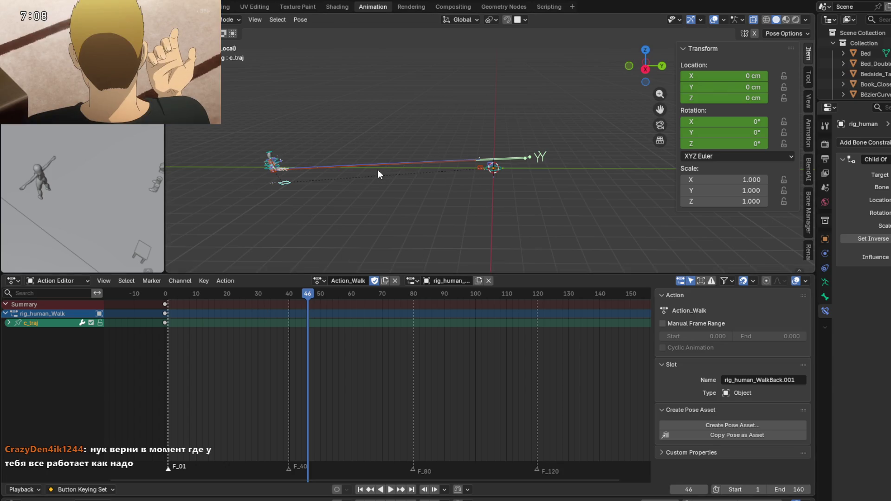
drag(310, 296, 168, 296)
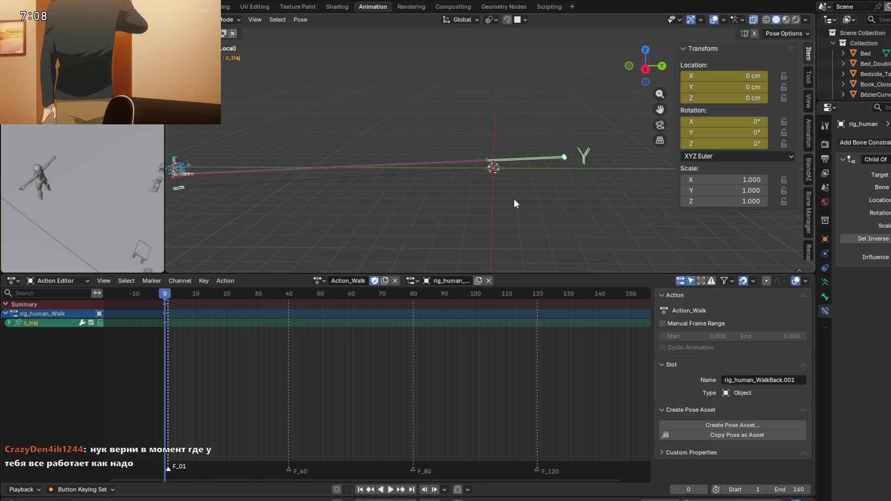
scroll(499, 168, up, 4)
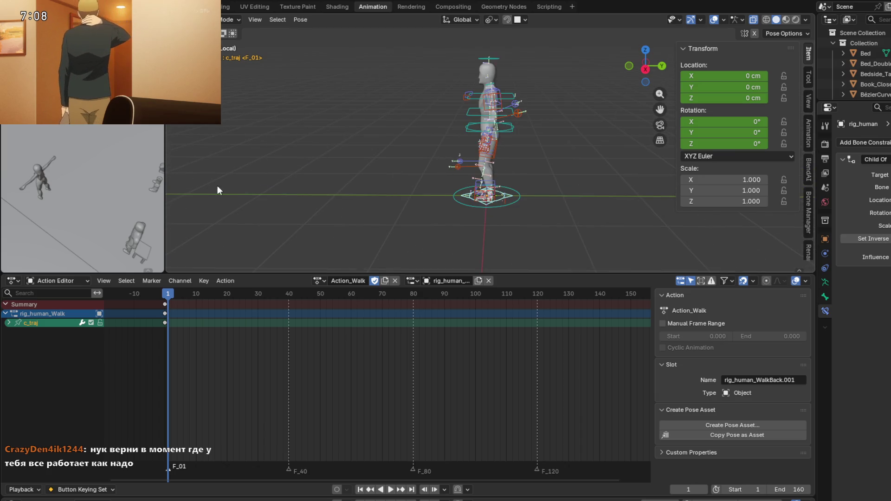
click(169, 298)
drag(168, 297, 165, 298)
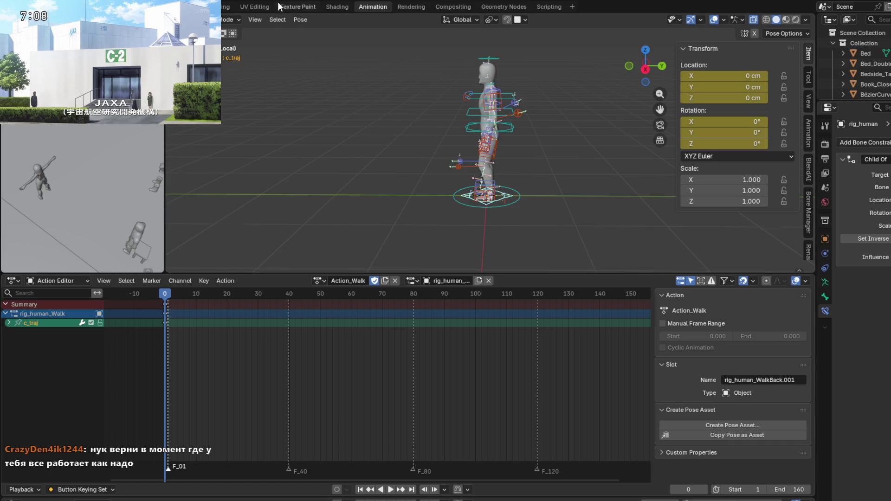
Step: Bake only c_traj's location into Action_Walk over frames 1–160, overwriting the current action
click(301, 19)
mouse_move(375, 74)
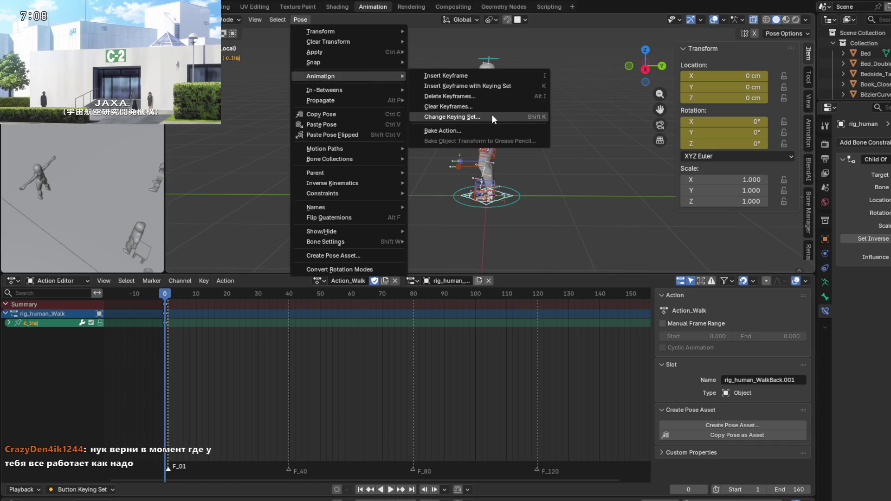
click(477, 130)
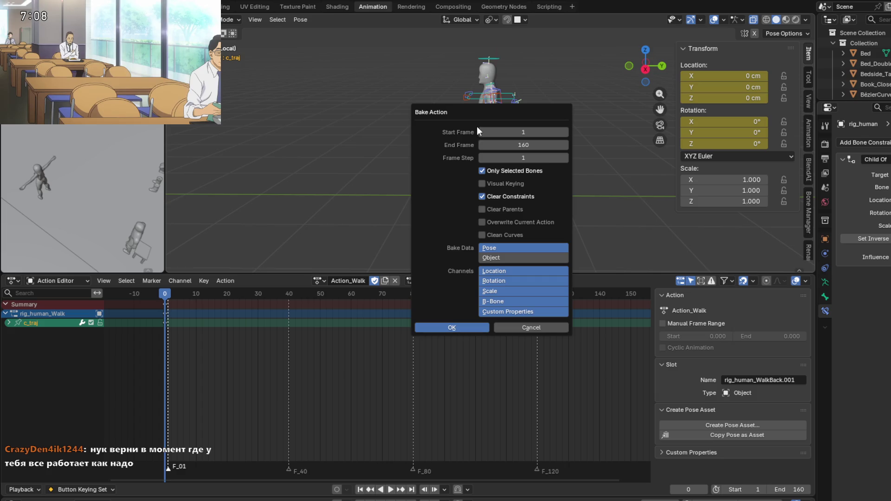
click(485, 222)
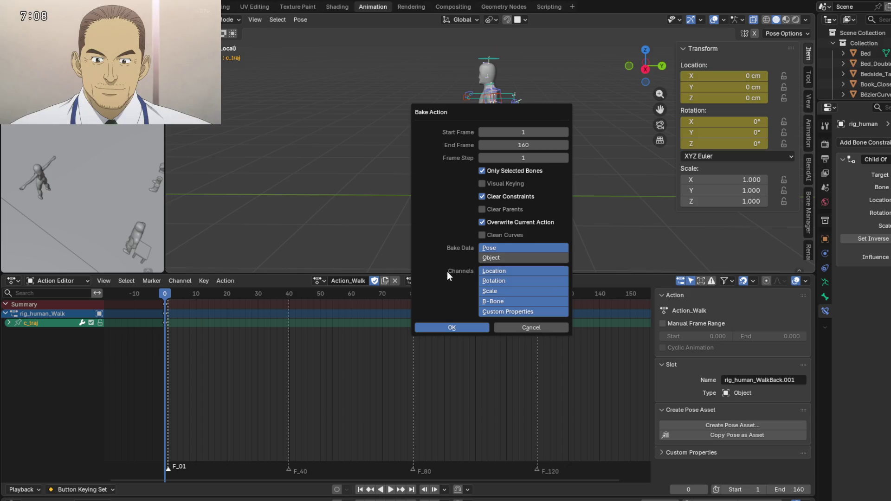
click(492, 313)
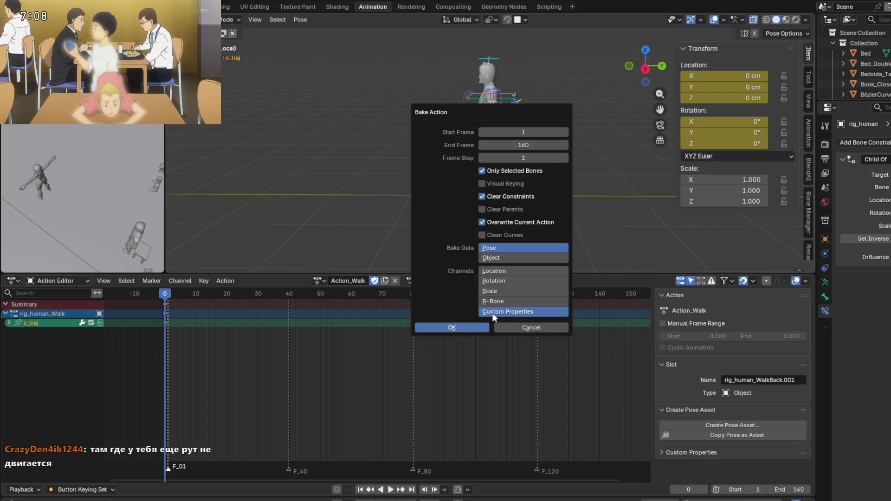
click(497, 270)
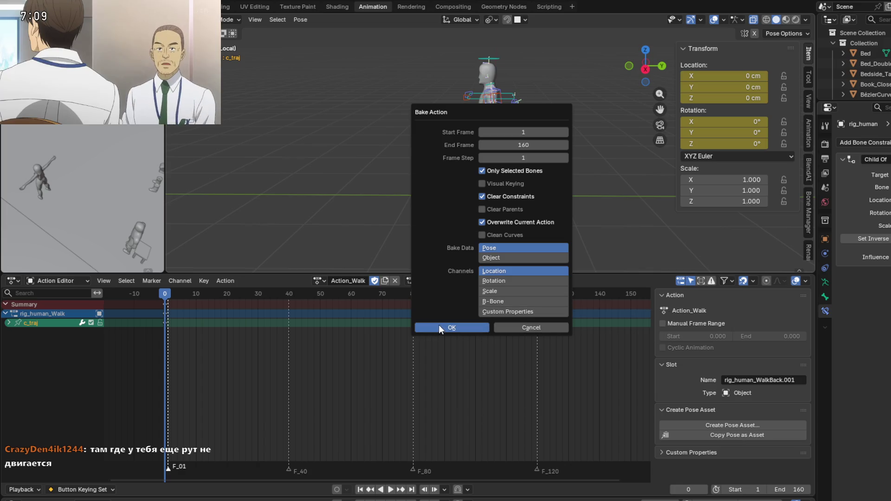
click(439, 326)
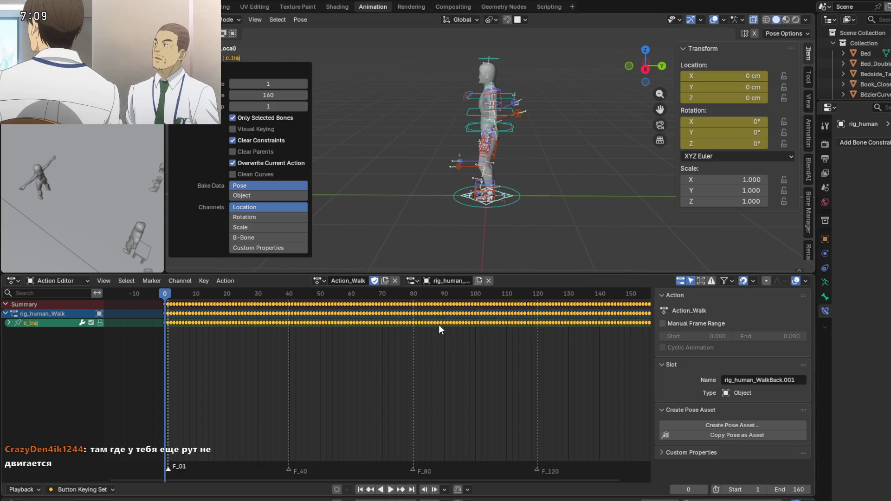
Step: Play the baked walk, stop at frame 132, return to frame 0 and preview frame 17
key(space)
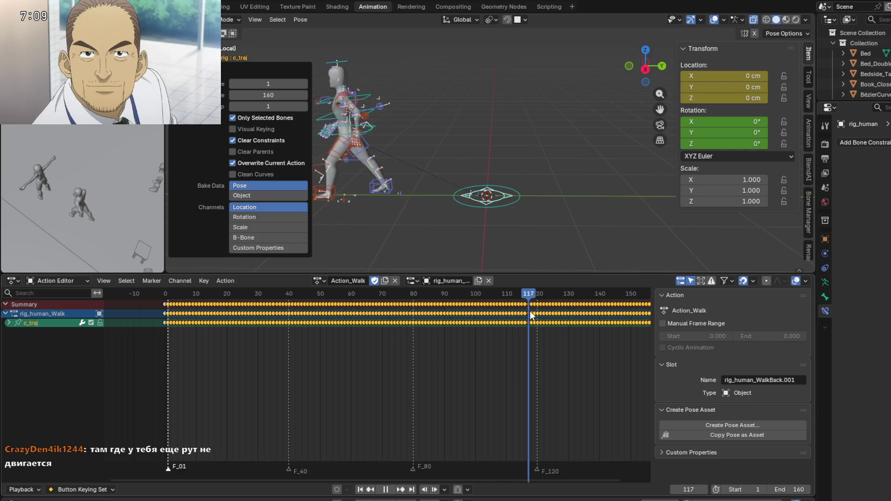
key(space)
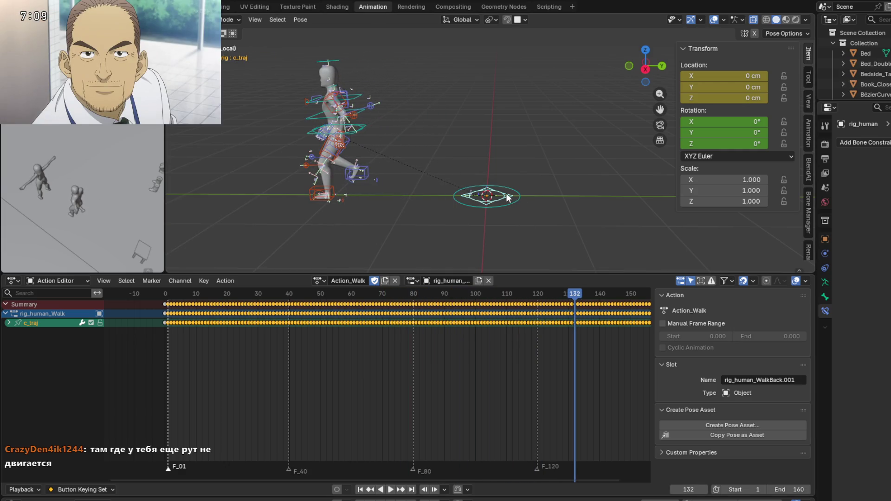
key(shift+Left)
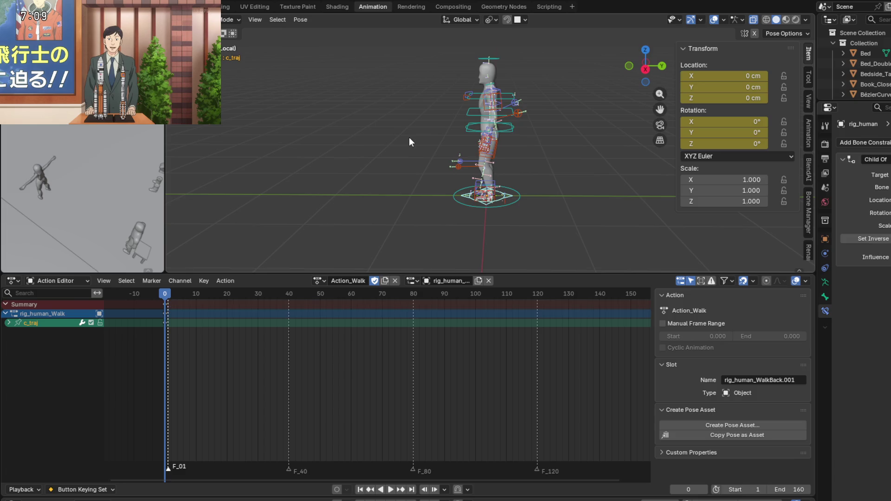
drag(170, 295, 217, 302)
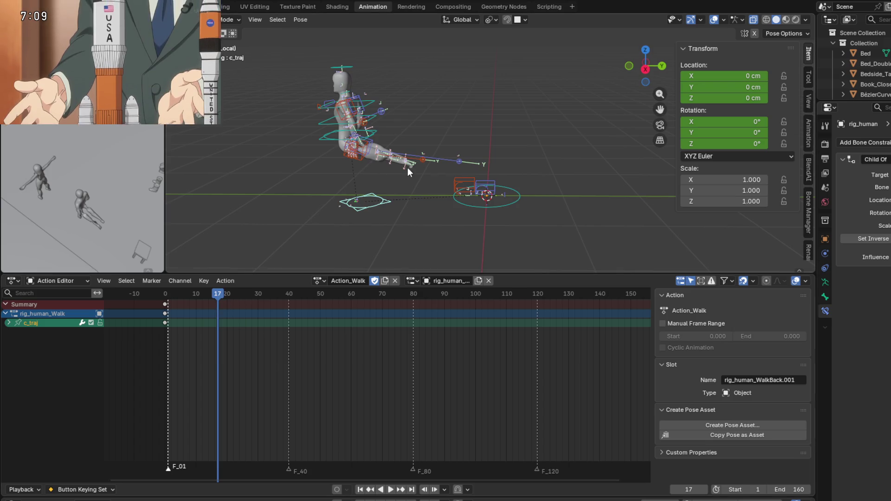
key(shift+Left)
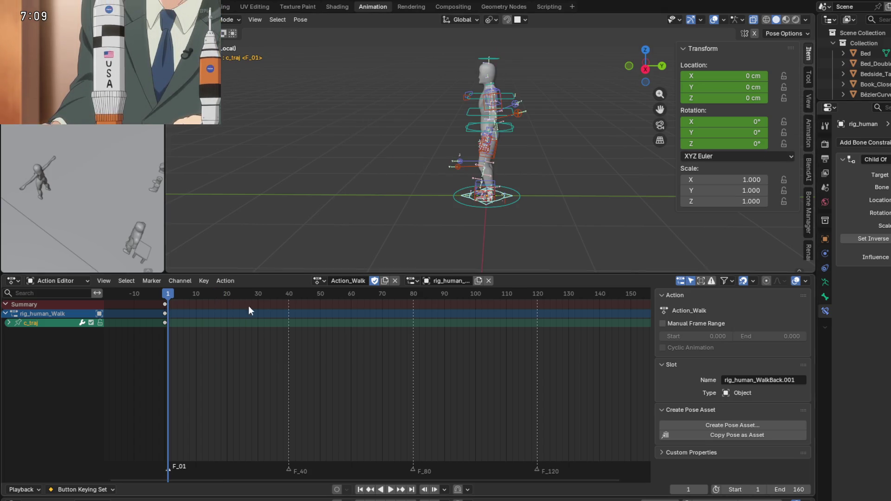
key(space)
drag(189, 293, 620, 313)
key(space)
scroll(600, 332, down, 1)
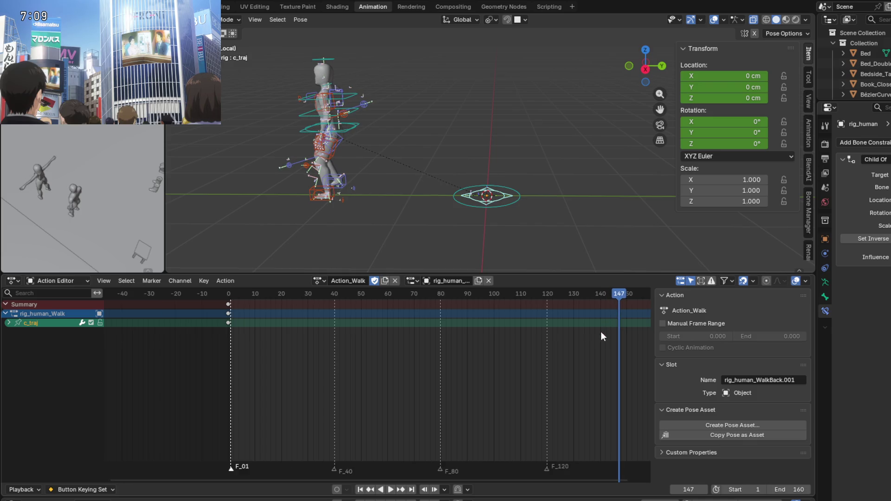
mouse_move(574, 357)
middle_down()
mouse_move(482, 350)
mouse_move(539, 338)
middle_up()
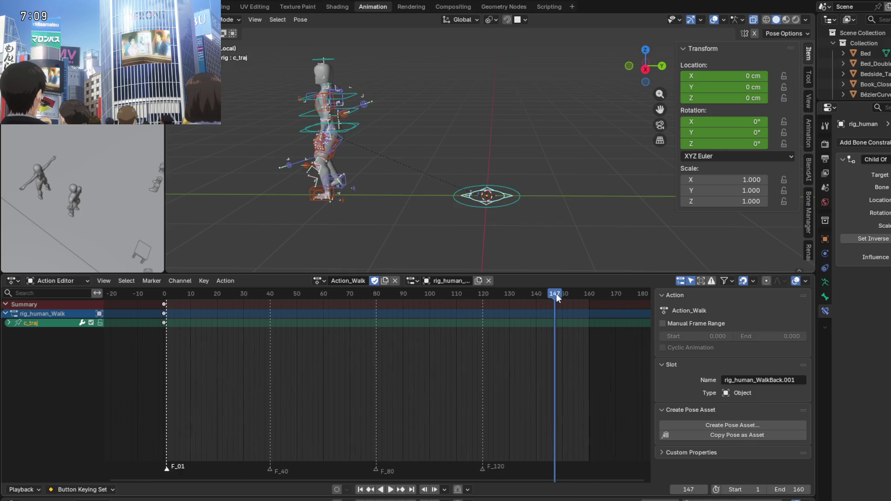
key(space)
click(284, 294)
drag(282, 294, 165, 294)
key(space)
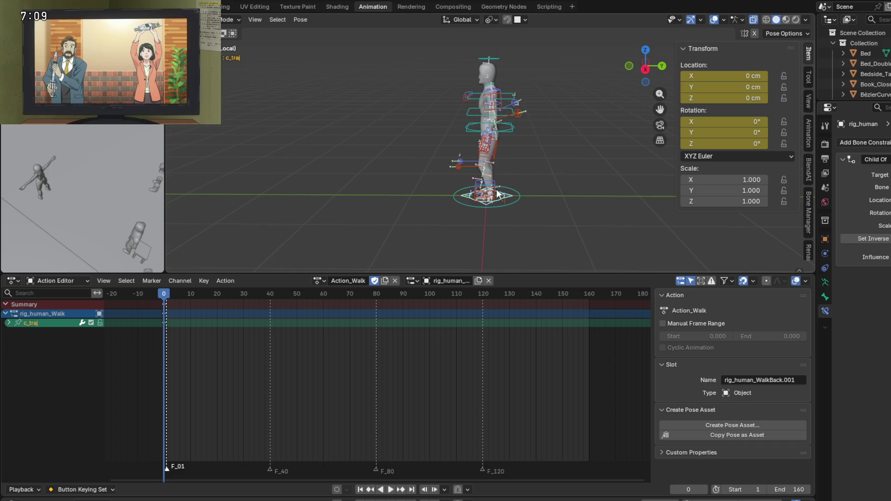
click(299, 21)
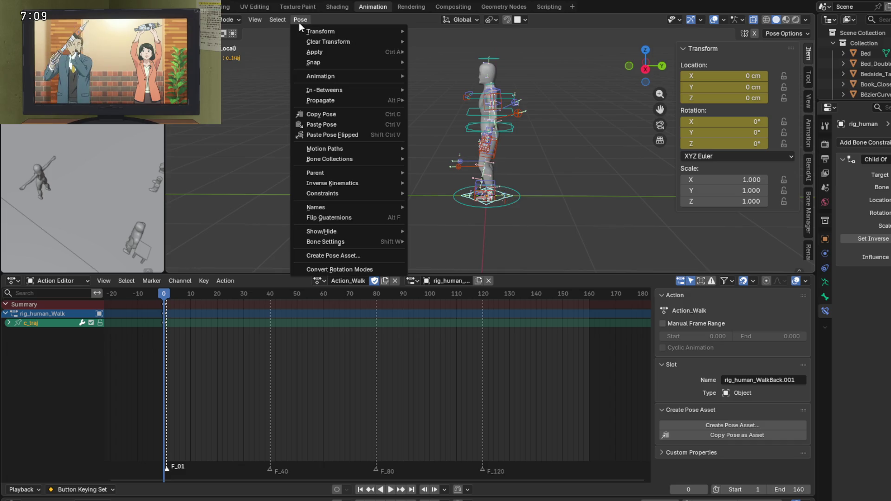
Step: Bake the selected bones into a new action instead of overwriting Action_Walk, then play it back
mouse_move(382, 77)
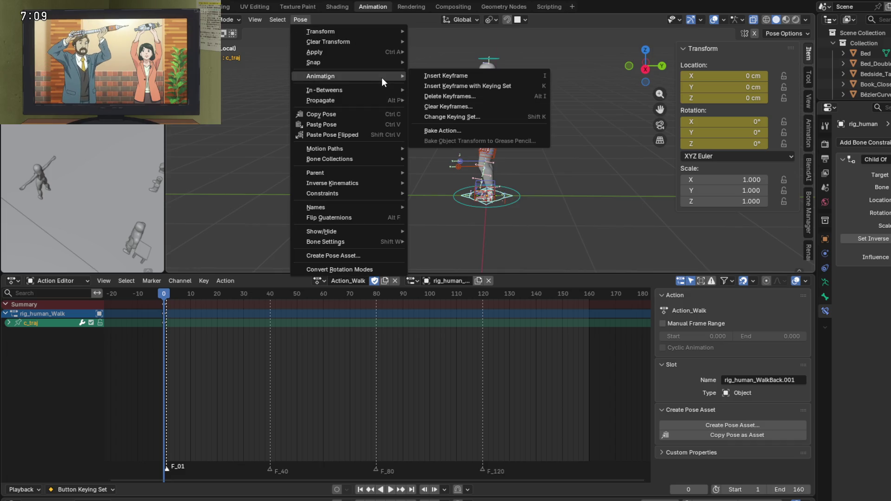
click(472, 132)
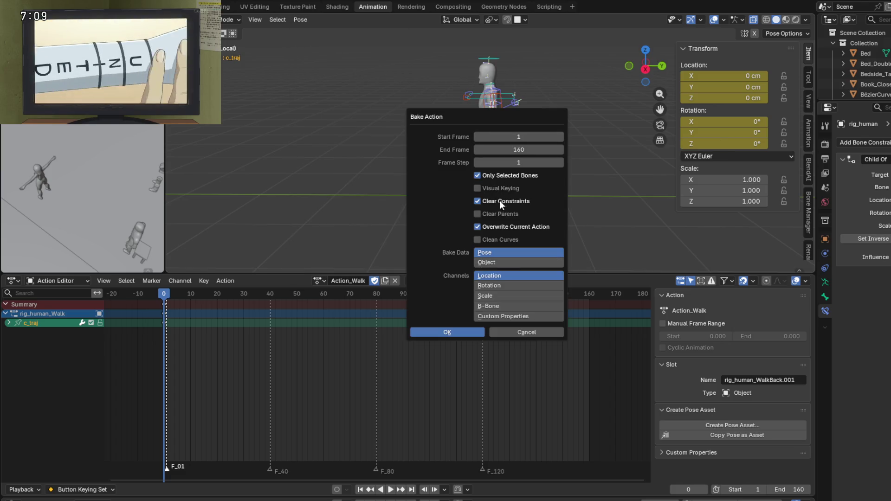
click(482, 227)
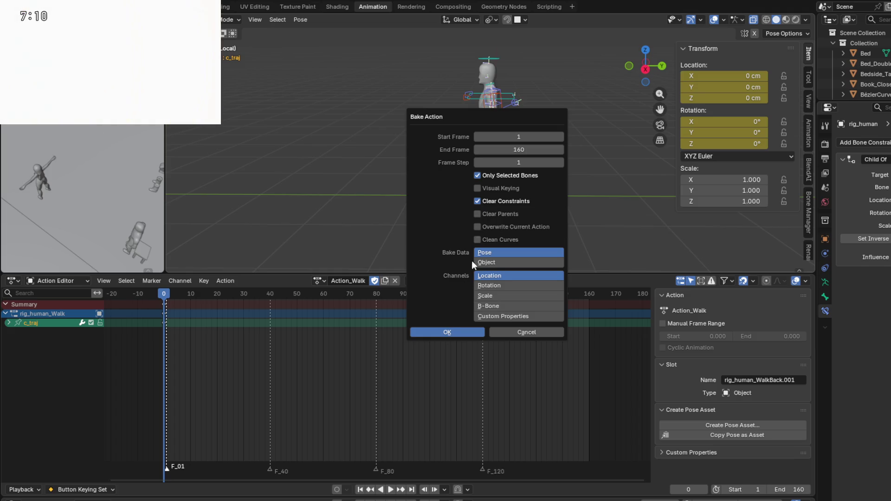
click(444, 332)
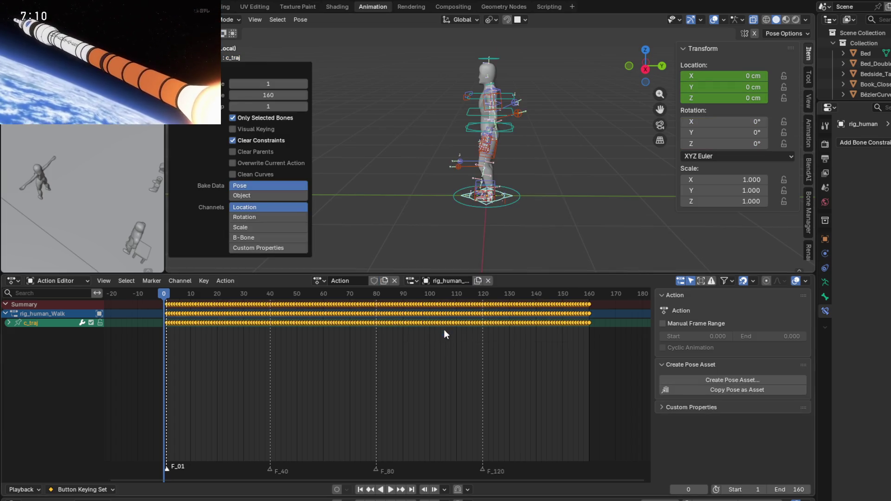
key(space)
key(space)
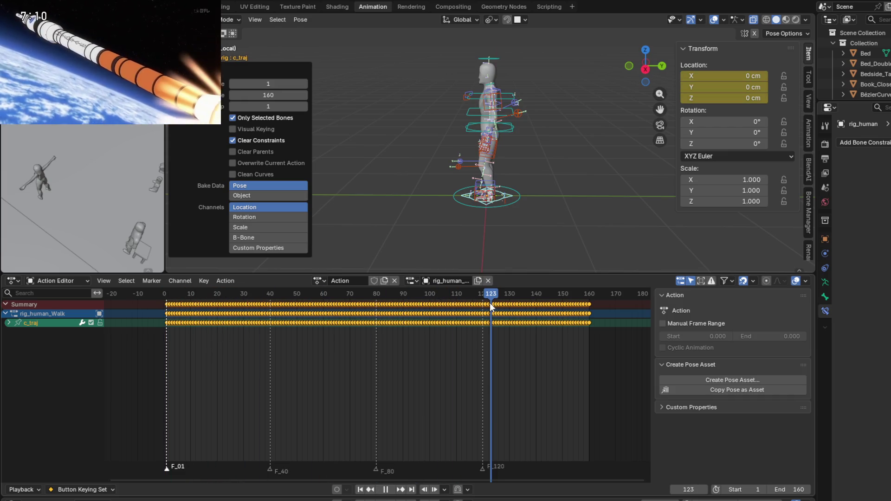
Step: Inspect the baked keys on the root master and left foot IK controls, then undo the bake
click(429, 204)
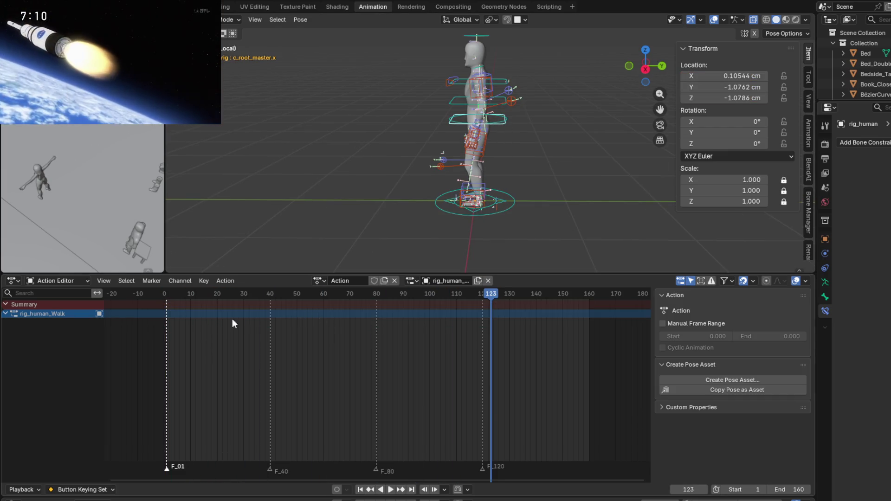
click(481, 199)
key(ctrl+z)
key(ctrl+z)
key(ctrl+z)
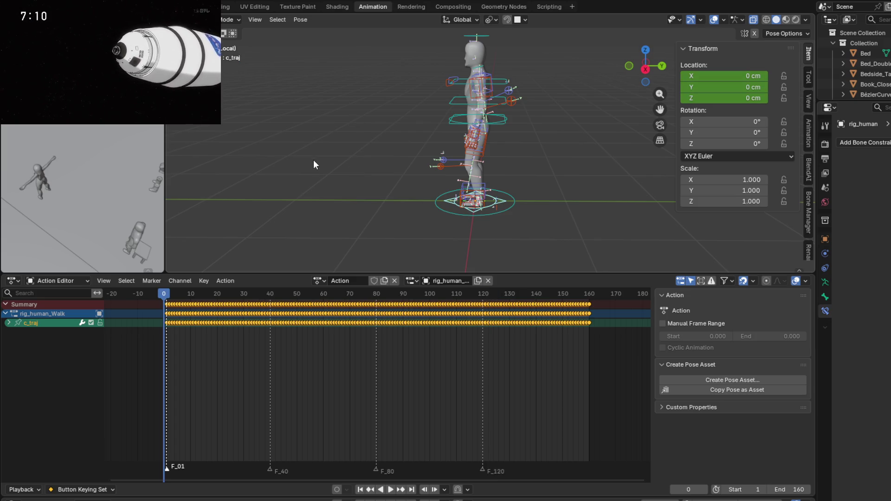
key(ctrl+z)
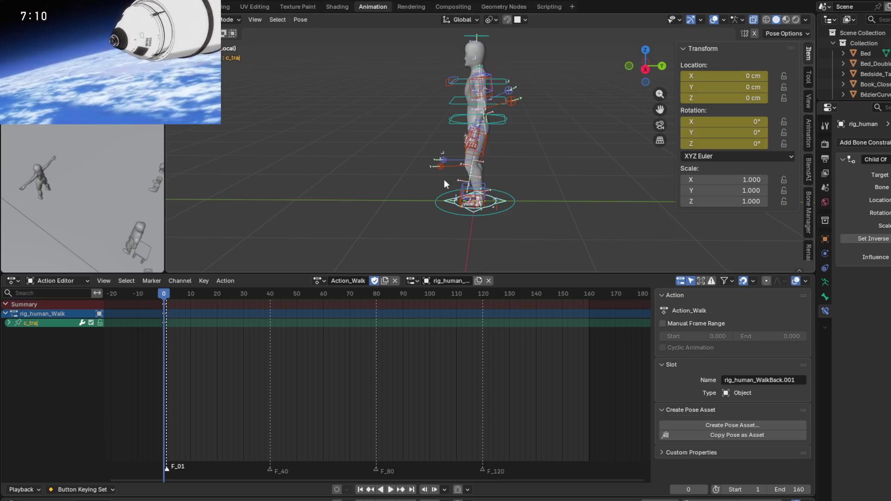
Step: Visually bake location, rotation, scale, B-Bone and custom property channels into a new action
click(299, 19)
mouse_move(369, 77)
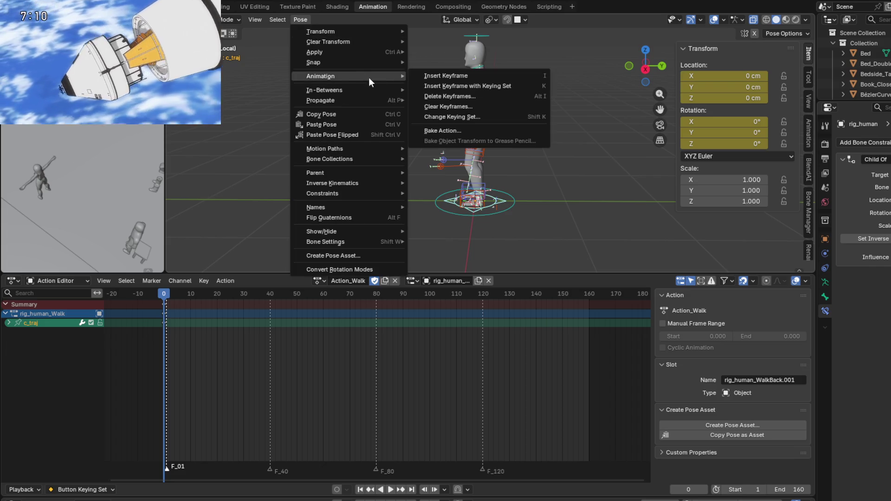
click(457, 130)
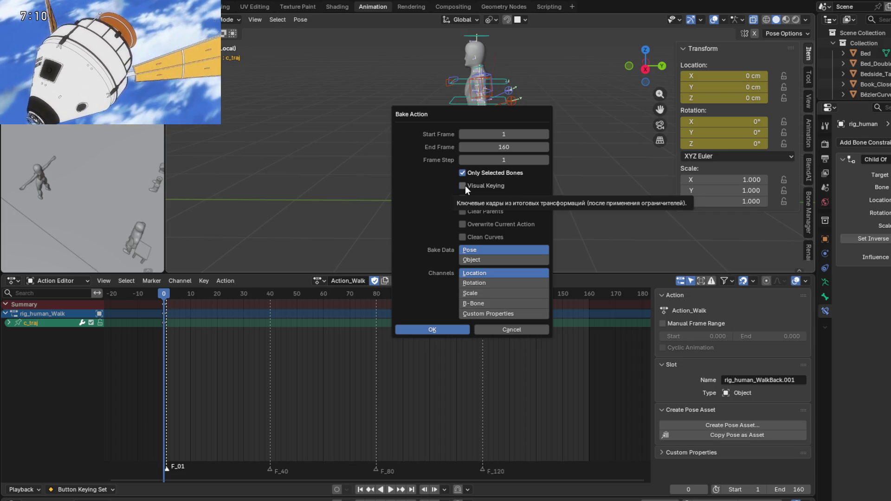
click(465, 186)
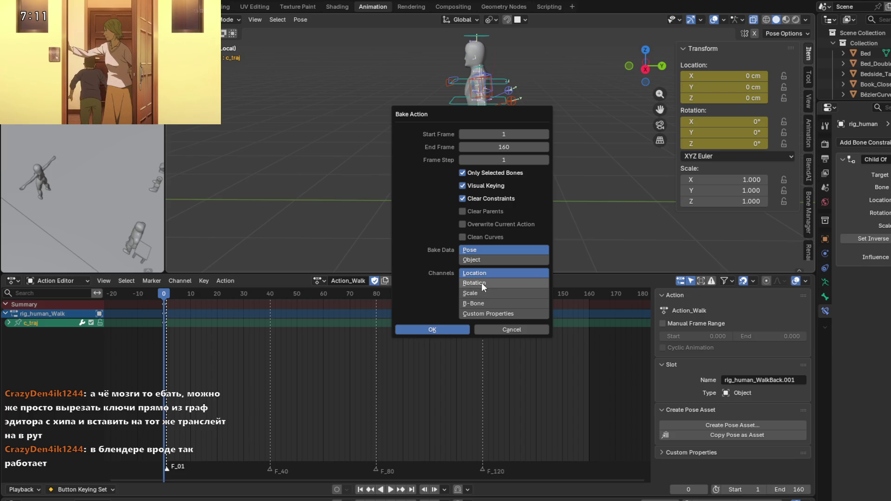
drag(478, 283, 480, 313)
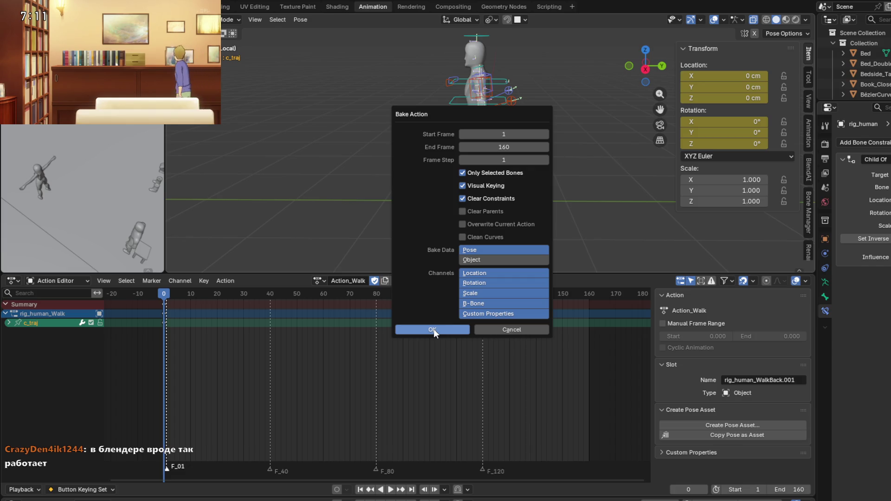
key(Return)
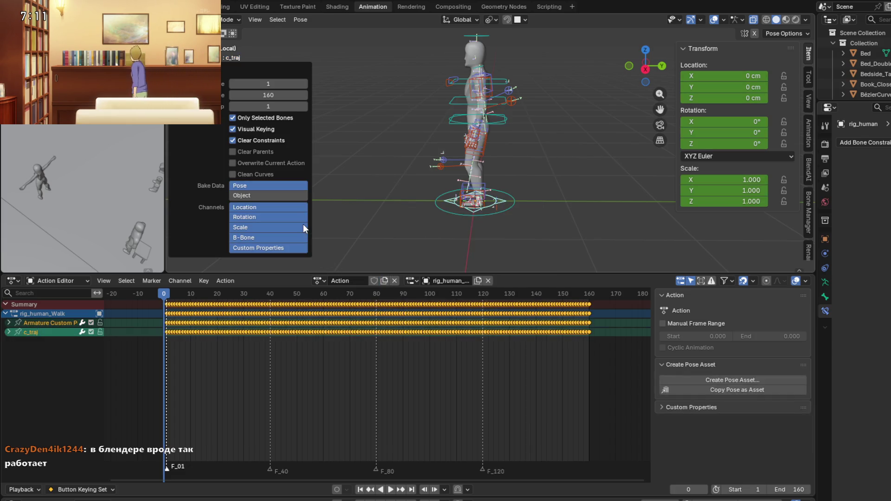
Step: Play the visual bake, return to the start frame, undo it, and check c_root_master's keys
key(space)
key(space)
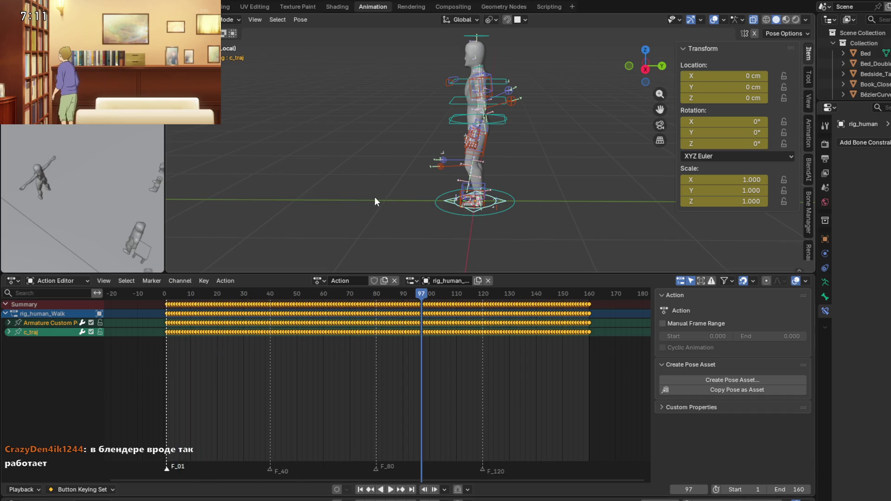
key(shift+Left)
key(ctrl+z)
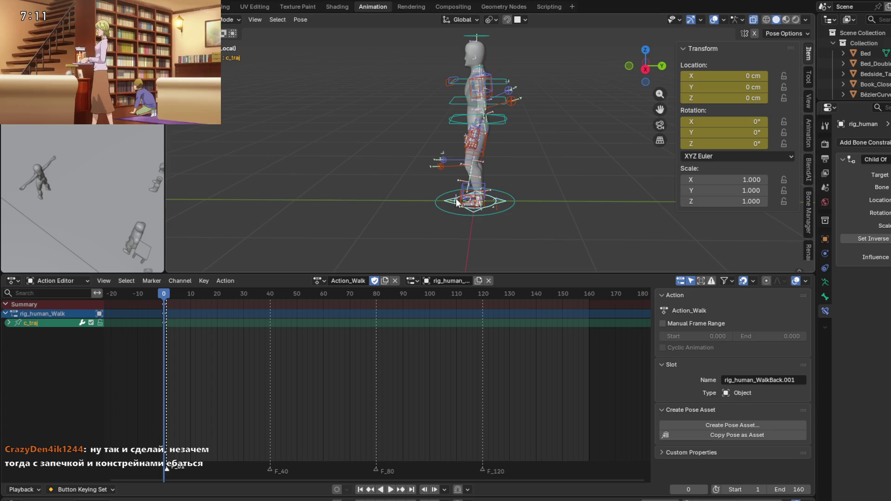
click(504, 122)
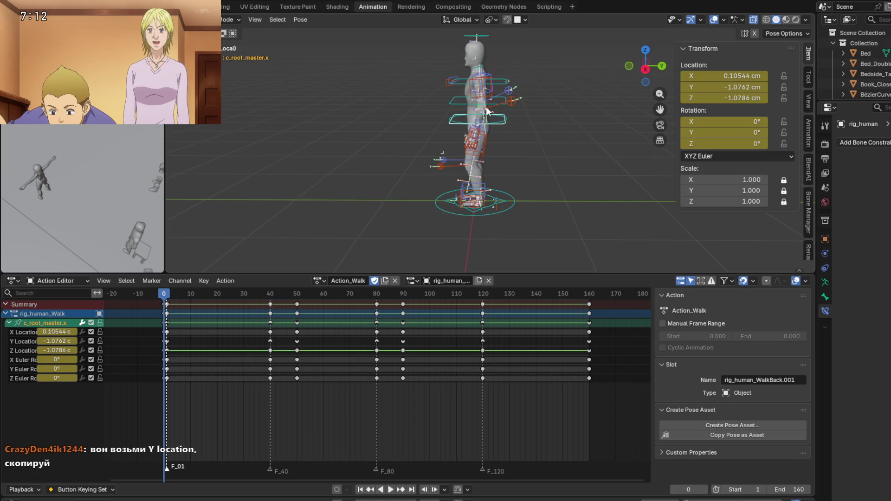
scroll(495, 168, up, 2)
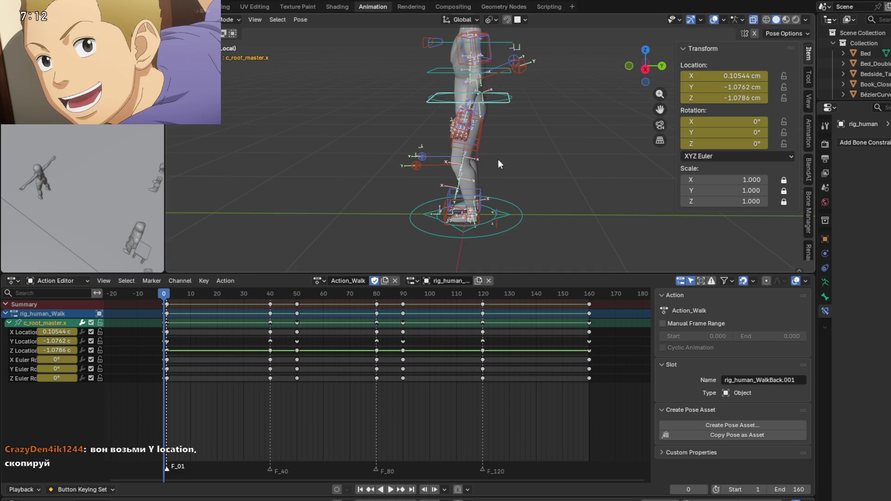
click(478, 209)
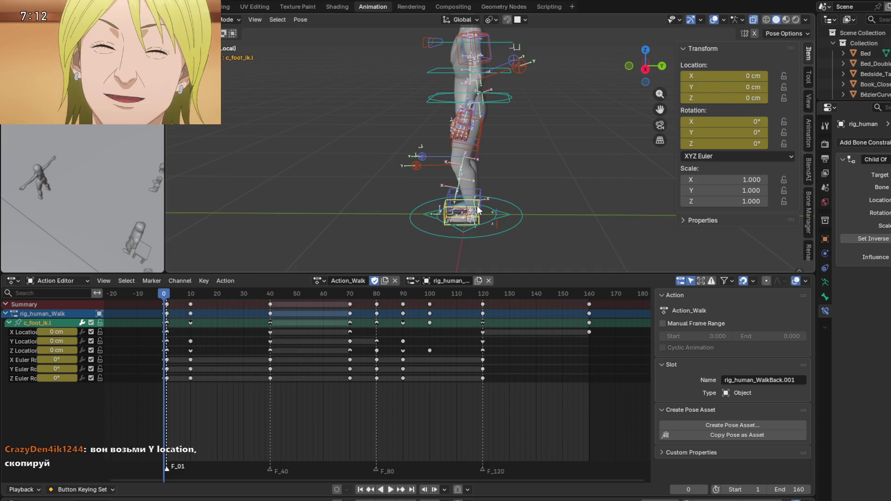
key(g)
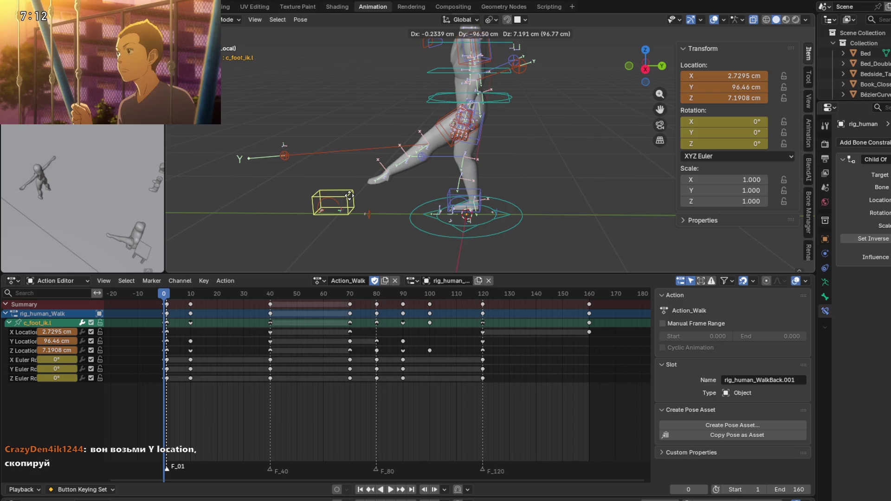
key(Escape)
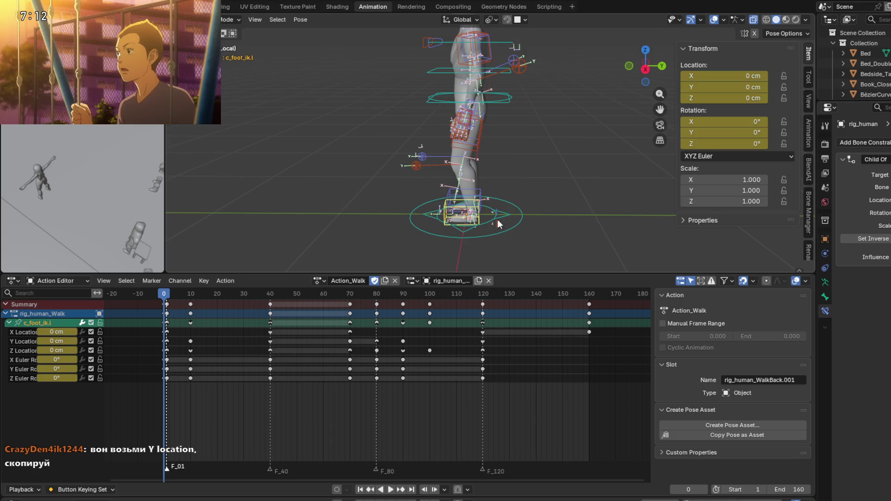
click(509, 213)
click(462, 212)
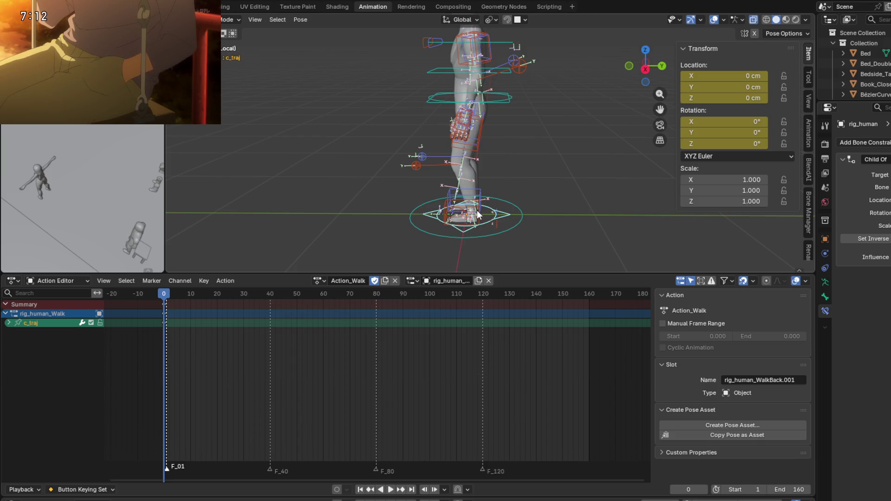
Step: At frame 160, center the character and make the c_traj trajectory bone the active control
drag(168, 299, 589, 296)
mouse_move(580, 195)
middle_down()
mouse_move(575, 165)
mouse_move(659, 125)
middle_up()
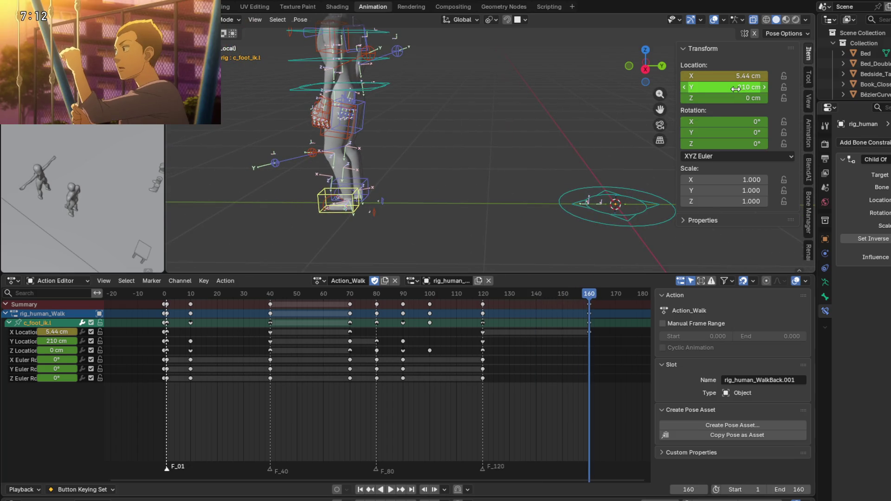
click(370, 91)
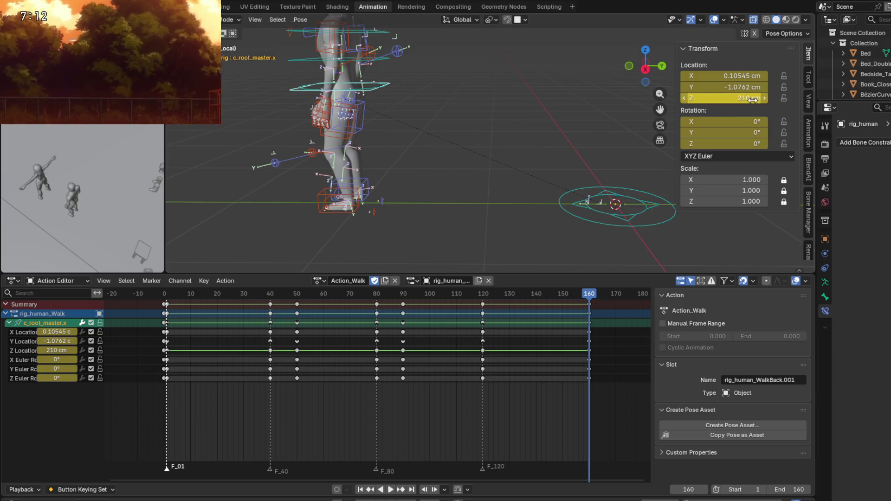
click(639, 206)
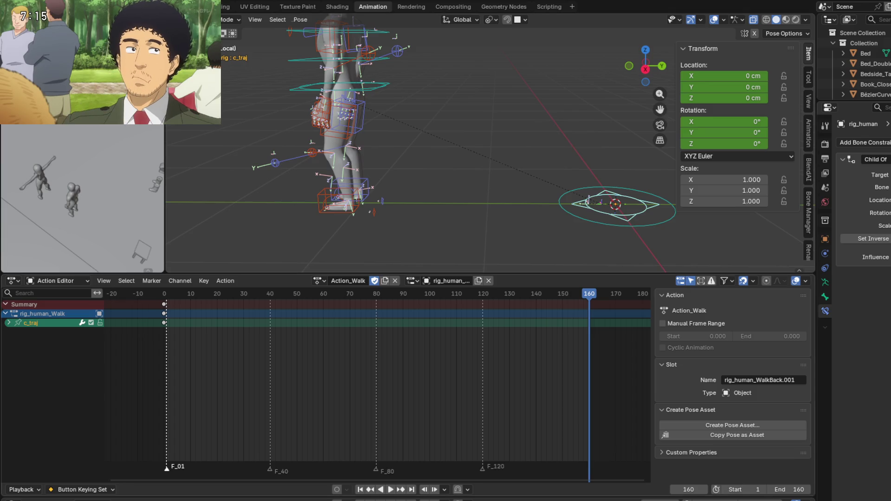
Step: Assign the rig_human_WalkBack.001 slot to the rig and play back its backward walk
click(412, 281)
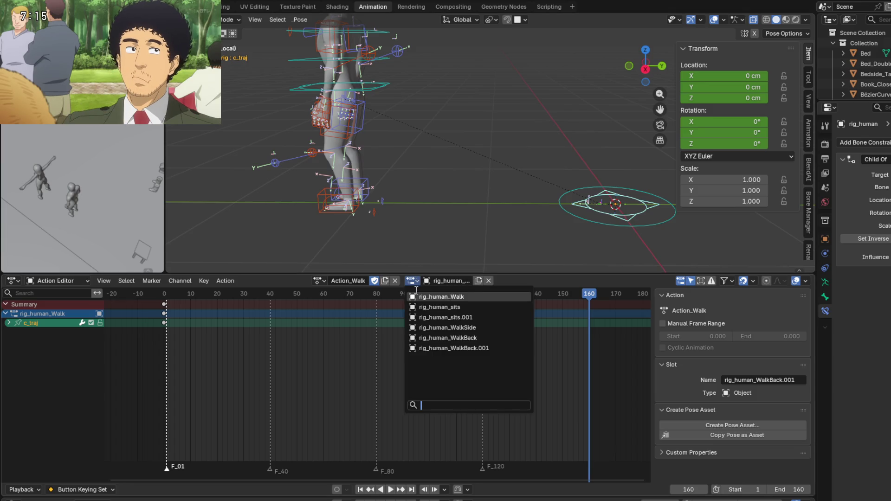
click(449, 348)
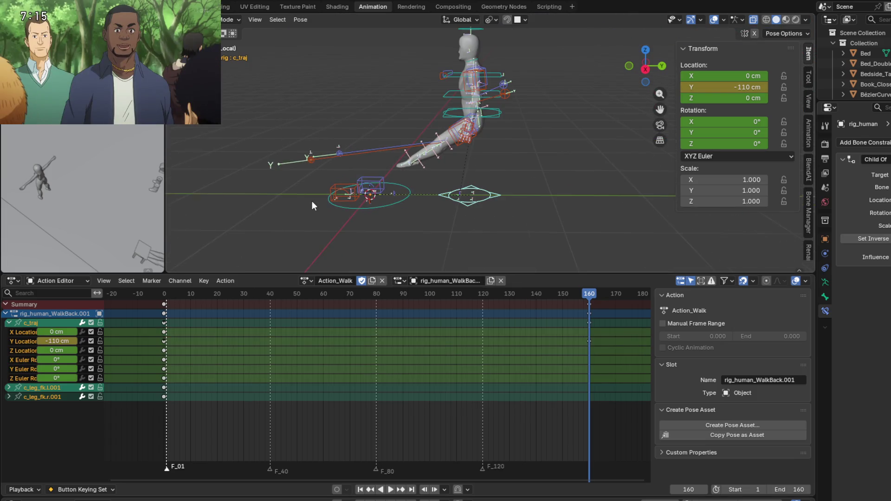
key(space)
mouse_move(579, 295)
mouse_down()
mouse_move(569, 302)
mouse_move(590, 299)
mouse_move(163, 295)
mouse_move(570, 302)
mouse_move(248, 303)
mouse_move(589, 296)
mouse_move(266, 295)
mouse_move(400, 295)
mouse_up()
key(space)
key(space)
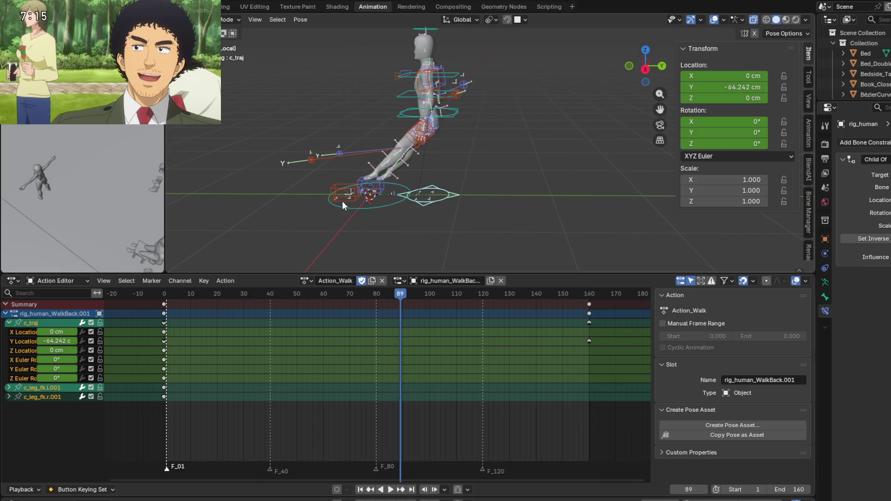
scroll(341, 202, up, 3)
Step: Move the left foot IK control back along Y to −51.972 cm and key its location at frame 40
click(339, 180)
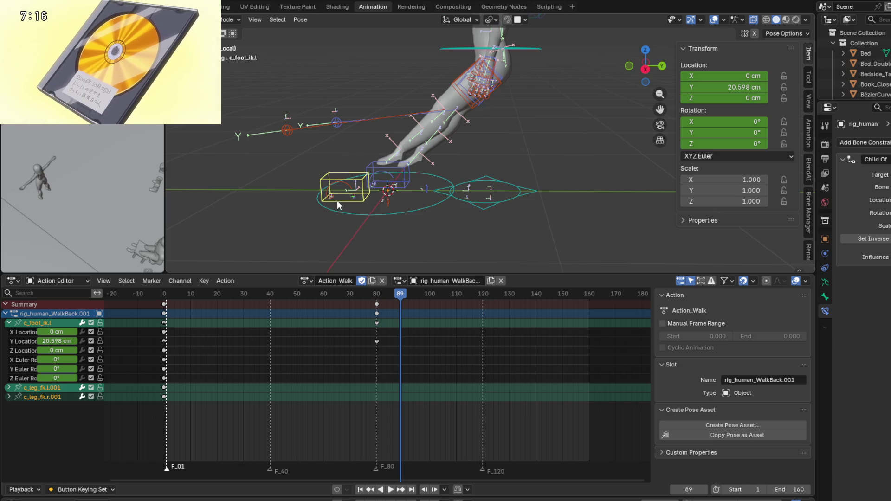
key(space)
mouse_move(404, 296)
mouse_down()
mouse_move(164, 296)
mouse_move(270, 297)
mouse_up()
key(space)
middle_drag(399, 232, 406, 205)
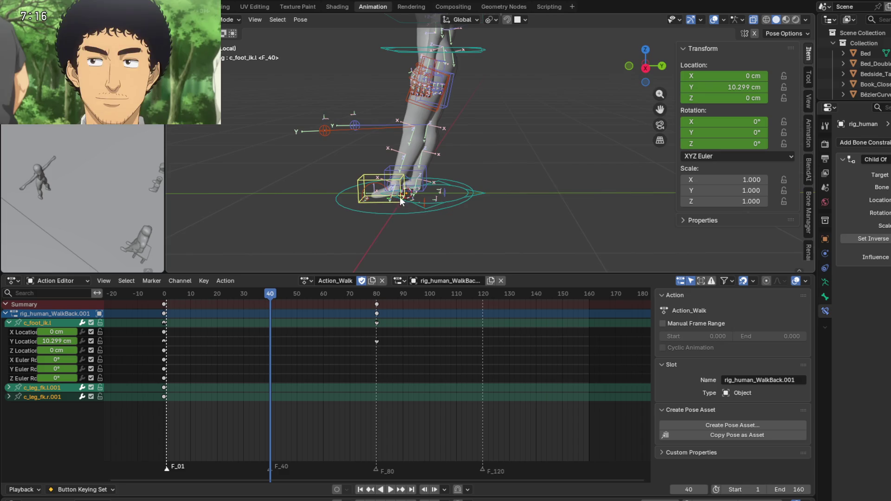
key(g)
key(y)
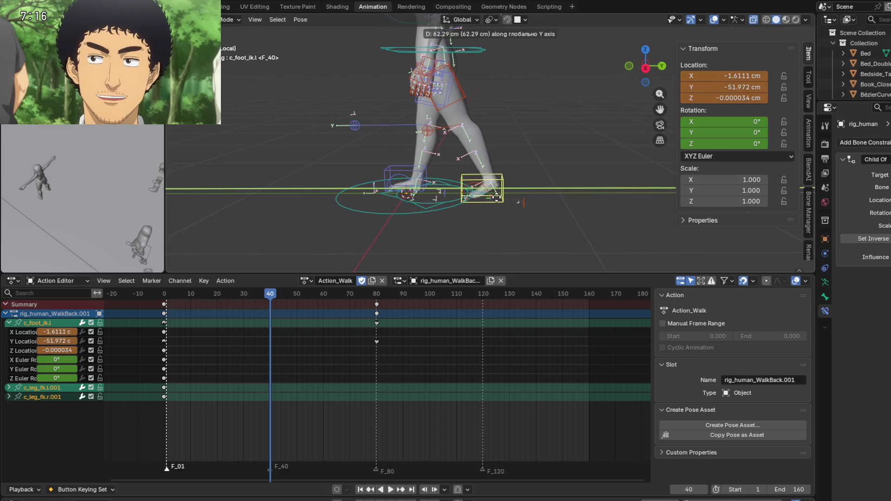
click(498, 201)
key(i)
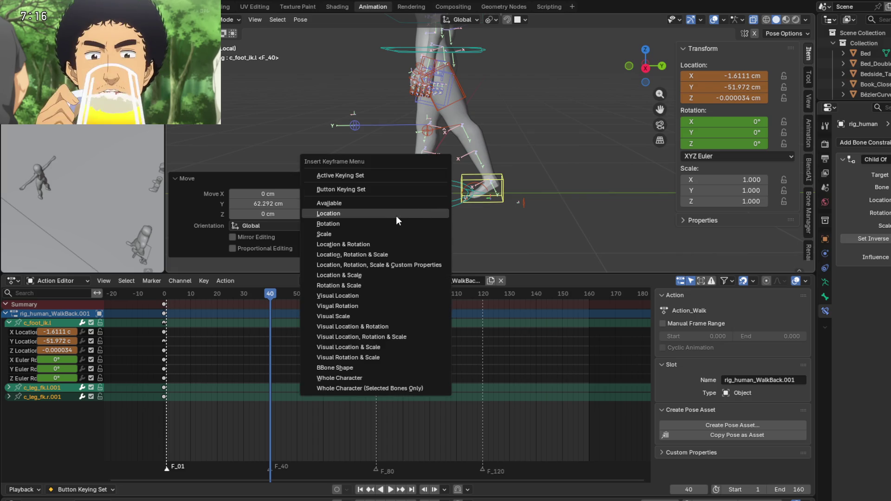
click(394, 164)
Step: Preview the step, then box-select and delete the left foot's frame-80 keyframes
mouse_move(261, 293)
mouse_down()
mouse_move(192, 300)
mouse_move(256, 299)
mouse_up()
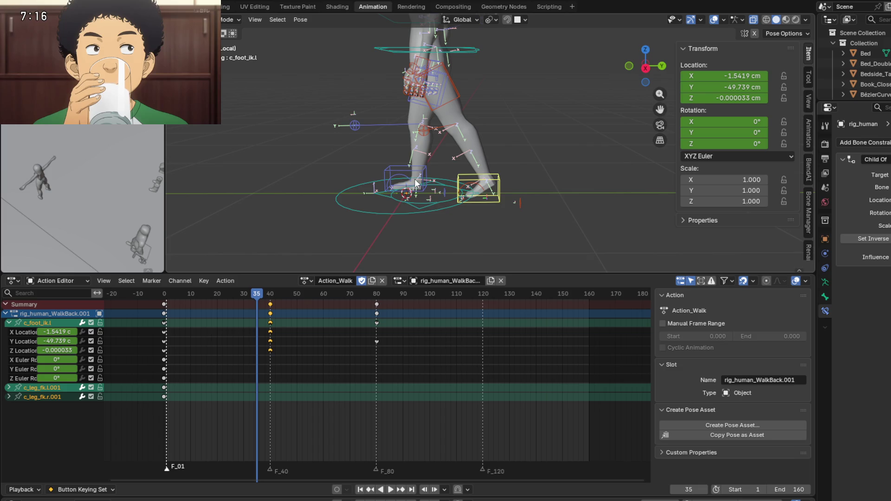
mouse_move(262, 294)
mouse_down()
mouse_move(280, 296)
mouse_move(238, 297)
mouse_move(308, 297)
mouse_move(271, 304)
mouse_up()
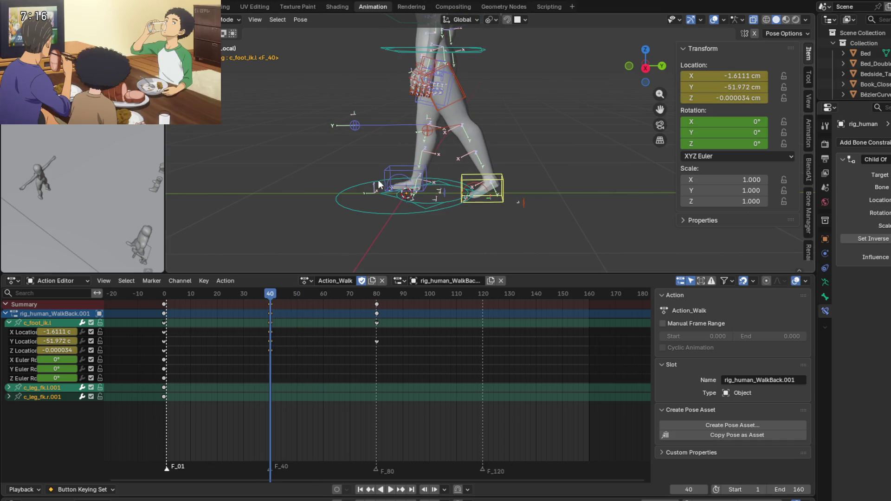
click(389, 176)
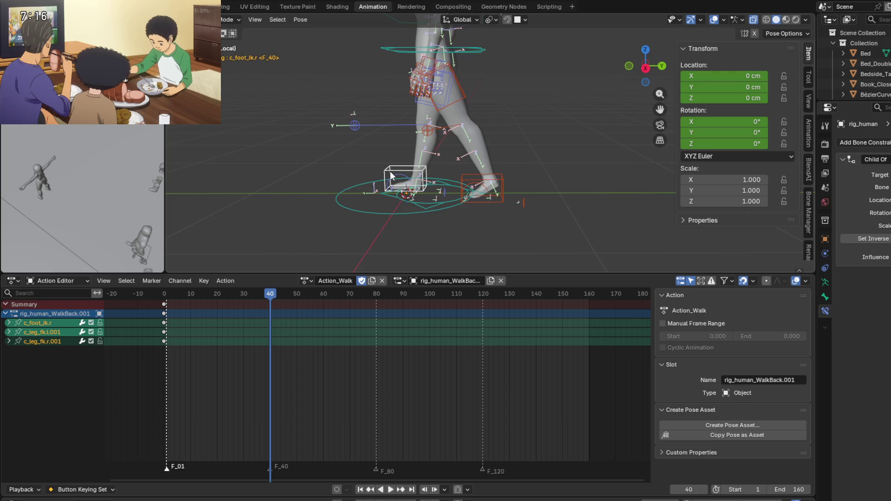
mouse_move(274, 296)
mouse_down()
mouse_move(165, 304)
mouse_move(271, 304)
mouse_up()
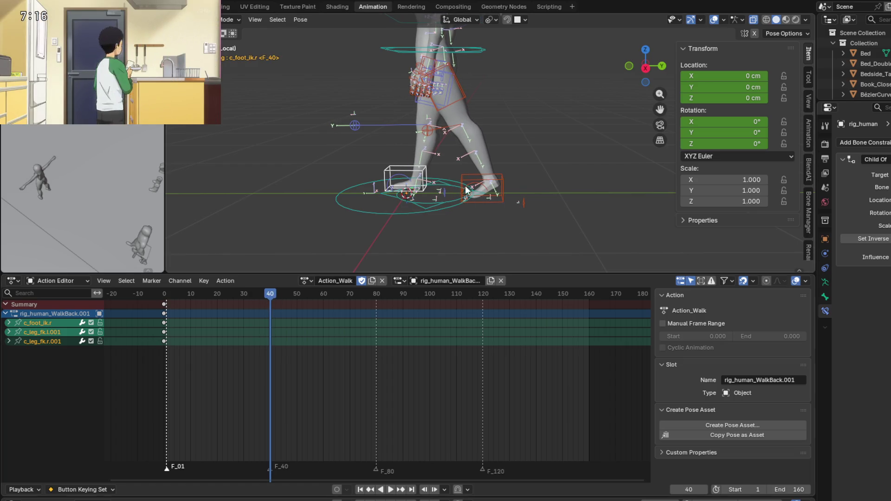
click(466, 181)
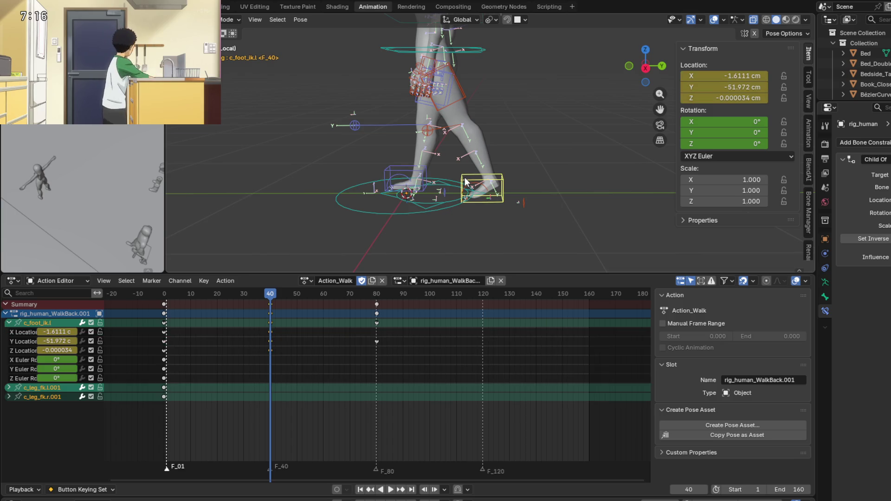
drag(273, 297, 377, 300)
mouse_move(412, 391)
mouse_down()
mouse_move(375, 305)
mouse_move(338, 300)
mouse_move(386, 300)
mouse_move(270, 303)
mouse_move(385, 304)
mouse_move(377, 302)
mouse_up()
key(Delete)
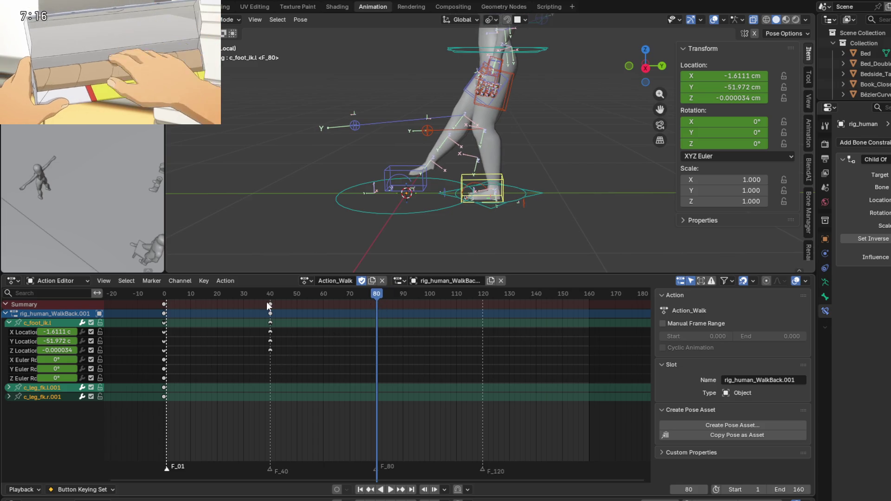
Step: Duplicate the left foot's frame-40 summary keys to frame 80, then play and scrub to check the hold
click(271, 303)
key(shift+d)
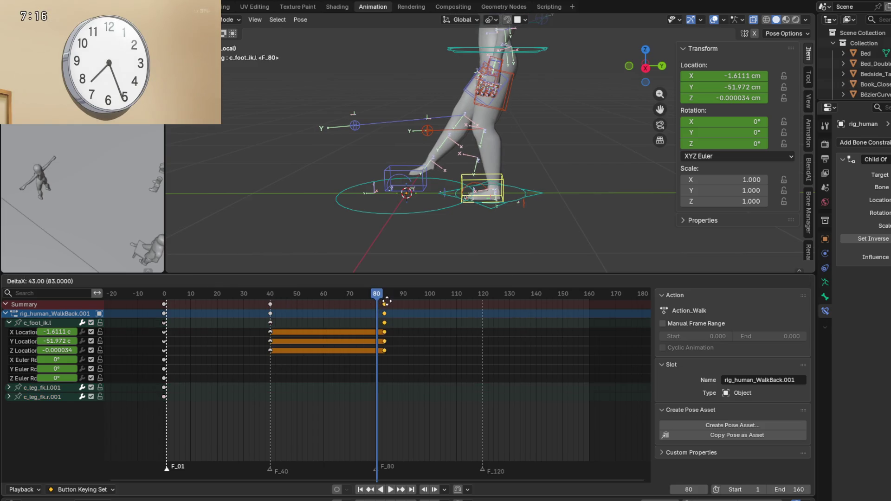
click(379, 302)
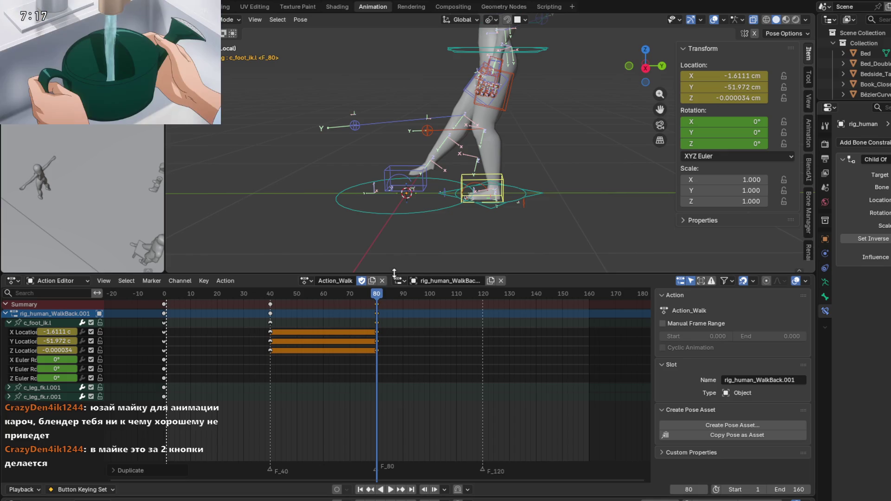
key(space)
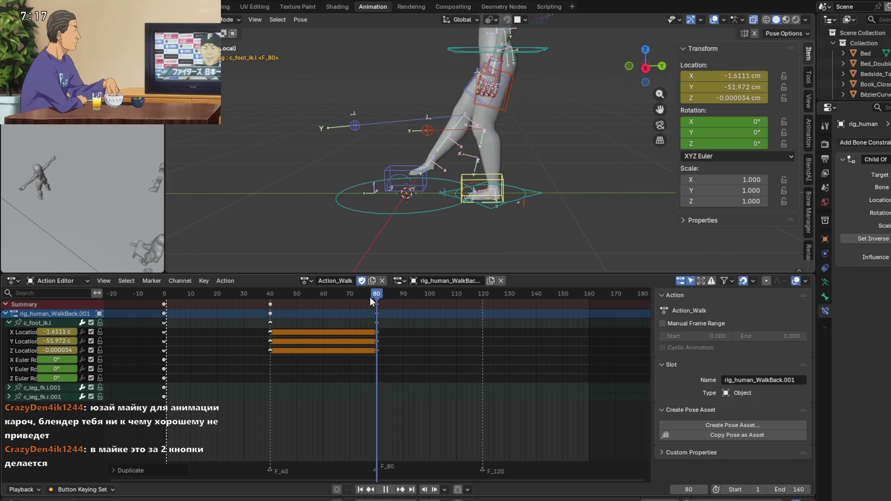
drag(315, 306, 481, 303)
Step: Move c_foot_ik.r along global Y to −120.64 cm at frame 119
click(408, 173)
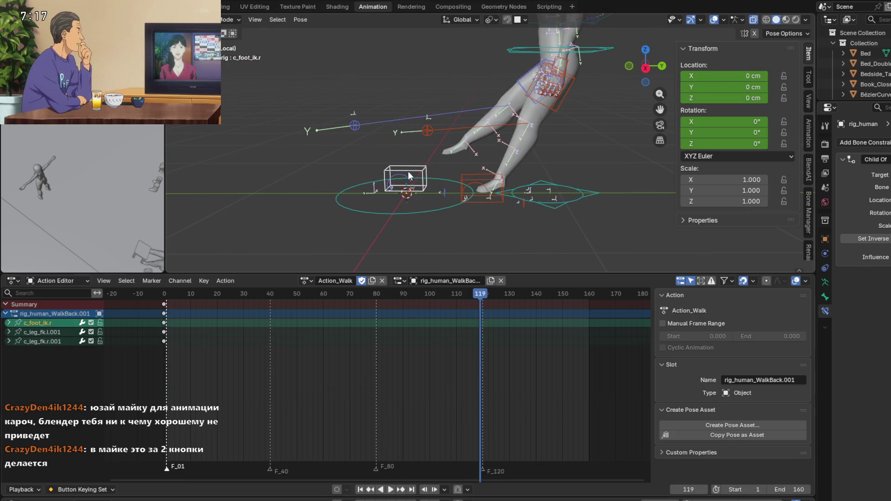
shift+middle_drag(413, 191, 349, 207)
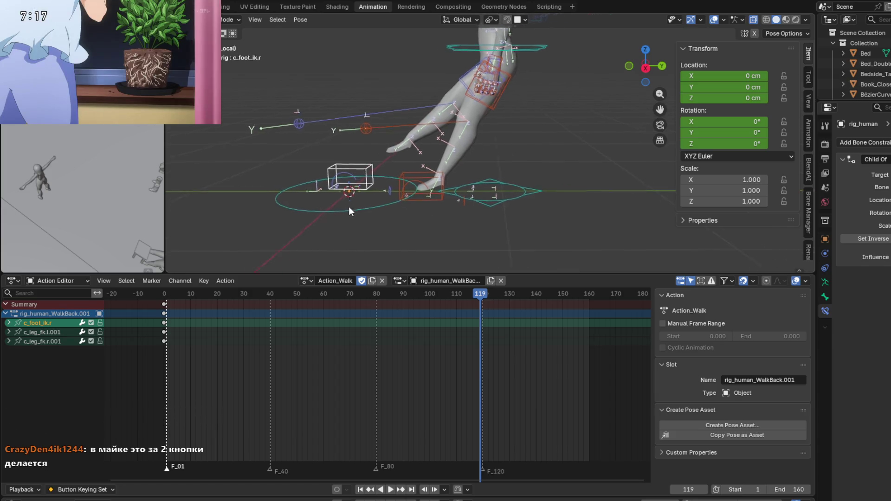
key(g)
key(y)
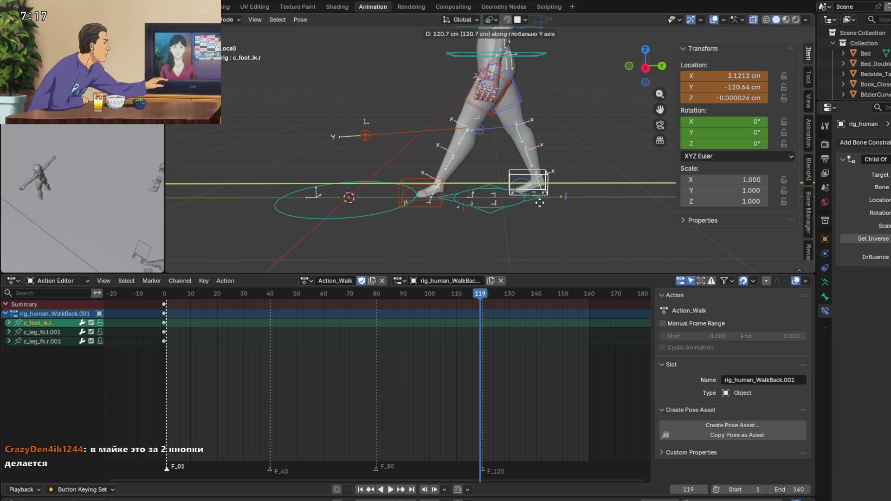
click(540, 205)
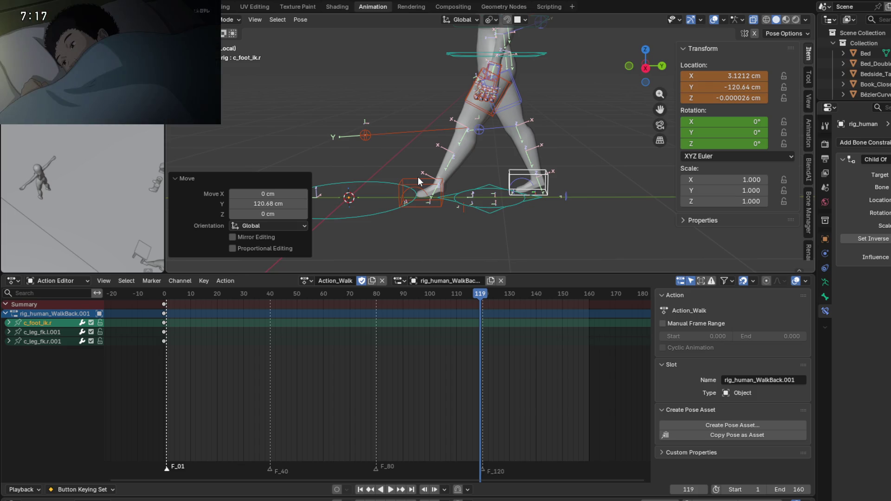
mouse_move(497, 207)
middle_down()
mouse_move(498, 216)
mouse_move(507, 205)
middle_up()
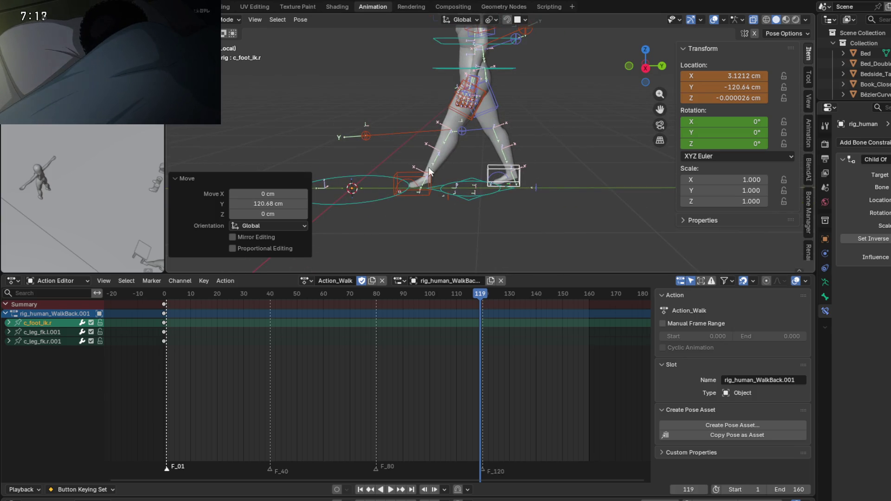
Step: Insert location keys on the right foot IK control at frames 119 and 1
key(k)
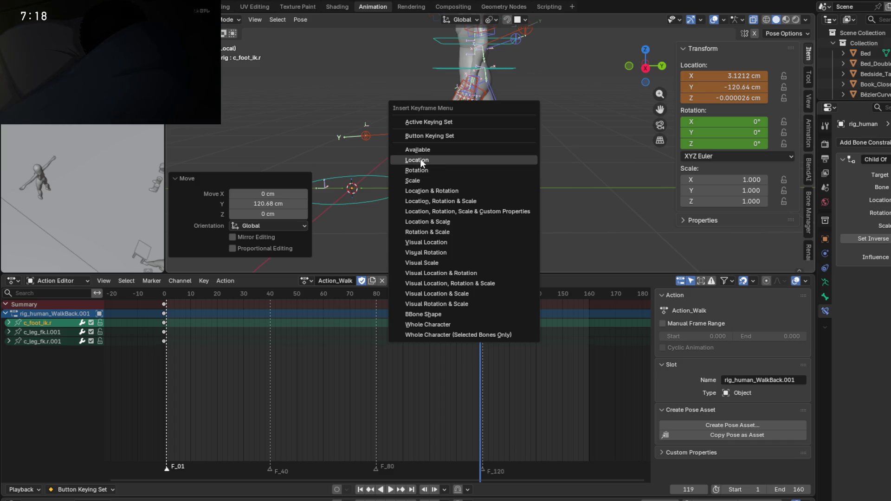
click(434, 169)
drag(483, 293, 166, 296)
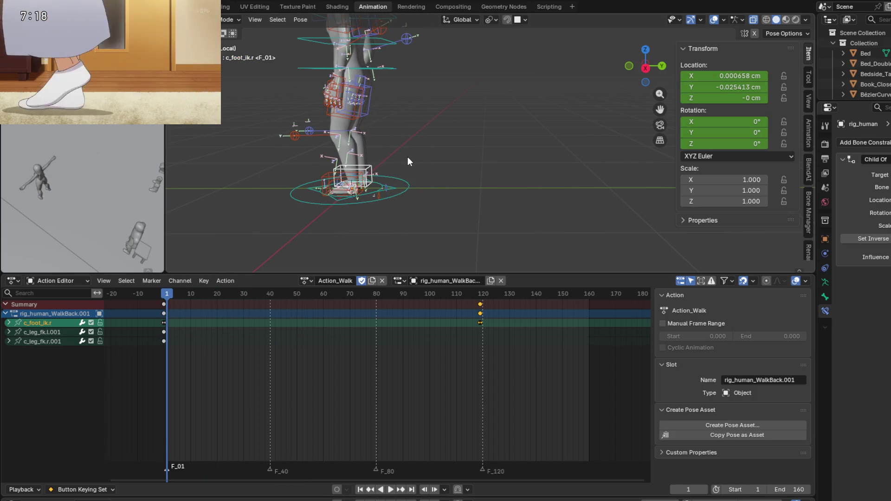
key(k)
click(334, 160)
mouse_move(170, 300)
mouse_down()
mouse_move(353, 305)
mouse_move(257, 300)
mouse_move(271, 299)
mouse_up()
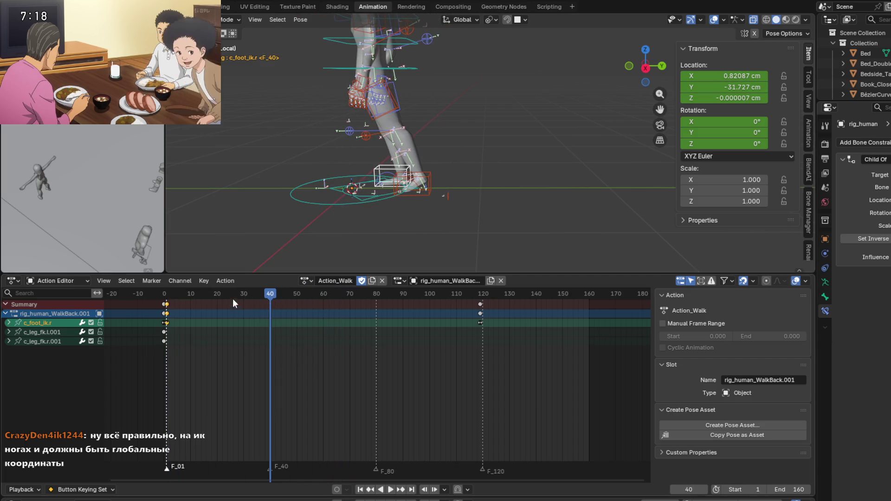
Step: Duplicate the frame-1 summary keys to frame 40 and play back to review
click(168, 305)
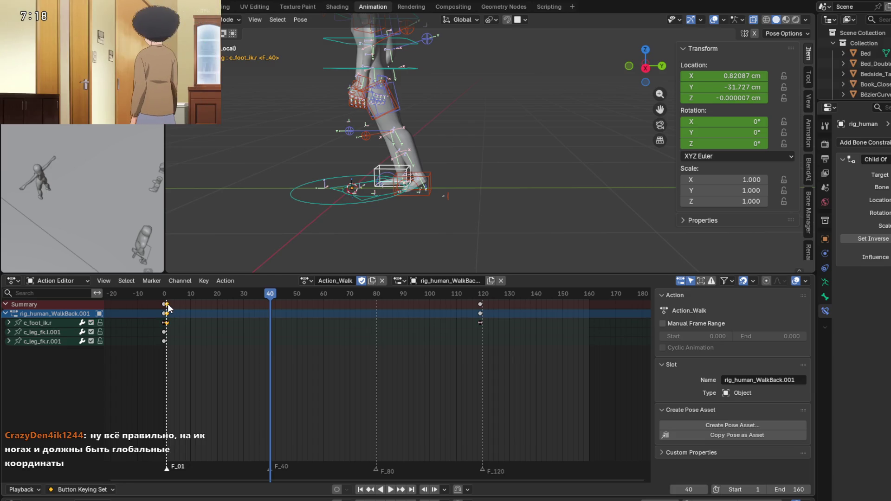
drag(276, 297, 166, 297)
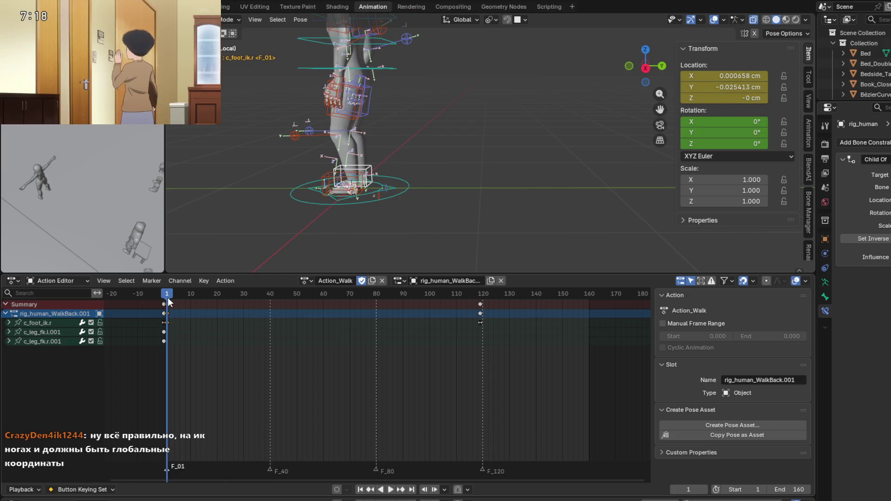
key(shift+d)
click(271, 297)
key(space)
mouse_move(172, 297)
mouse_down()
mouse_move(491, 304)
mouse_move(206, 297)
mouse_move(494, 296)
mouse_move(232, 297)
mouse_move(464, 300)
mouse_move(233, 311)
mouse_move(441, 312)
mouse_move(245, 311)
mouse_move(251, 310)
mouse_up()
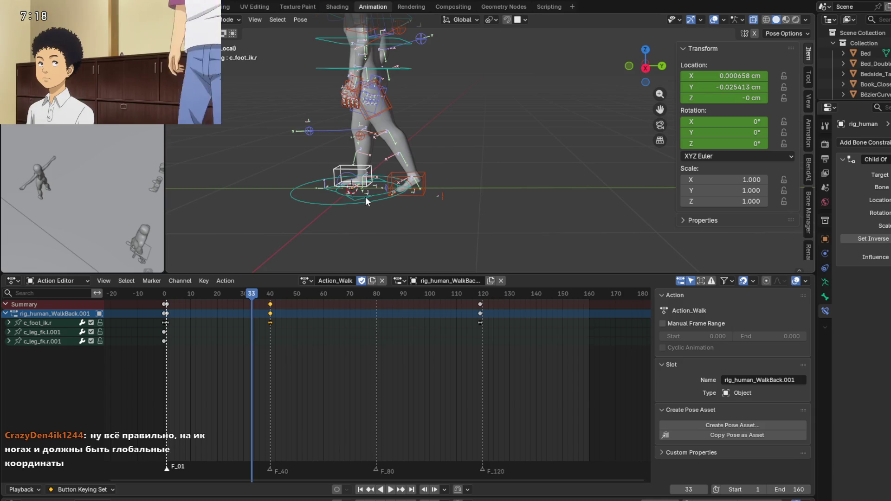
click(366, 197)
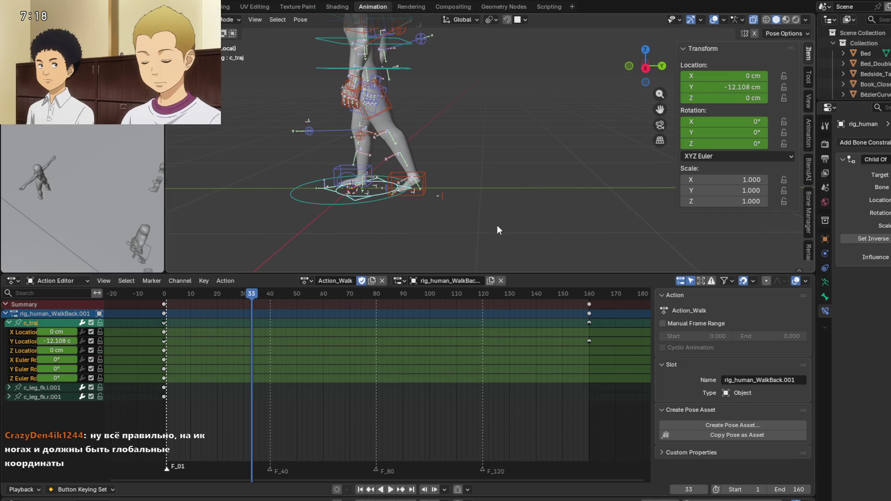
drag(612, 410, 581, 295)
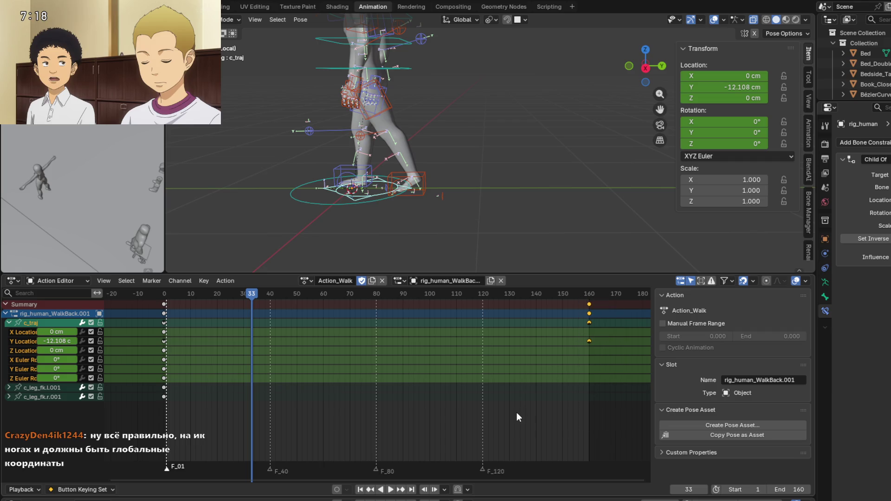
key(Delete)
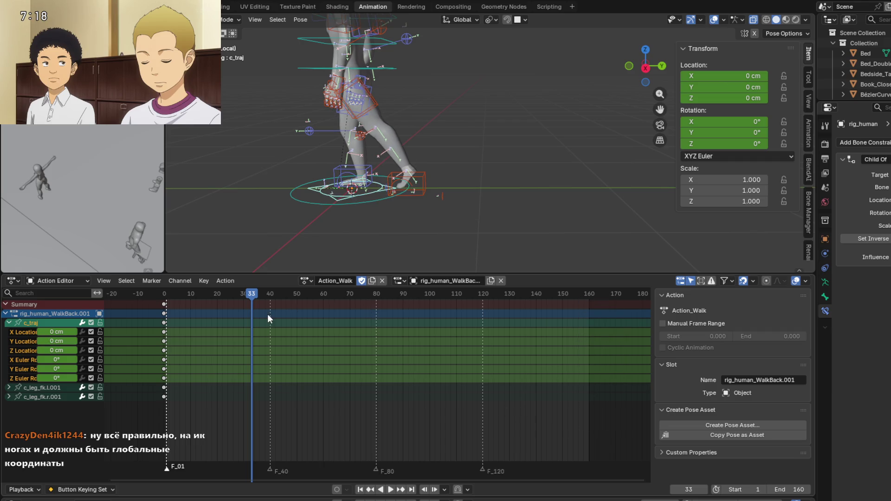
mouse_move(241, 294)
mouse_down()
mouse_move(212, 301)
mouse_move(617, 311)
mouse_move(433, 319)
mouse_move(558, 336)
mouse_up()
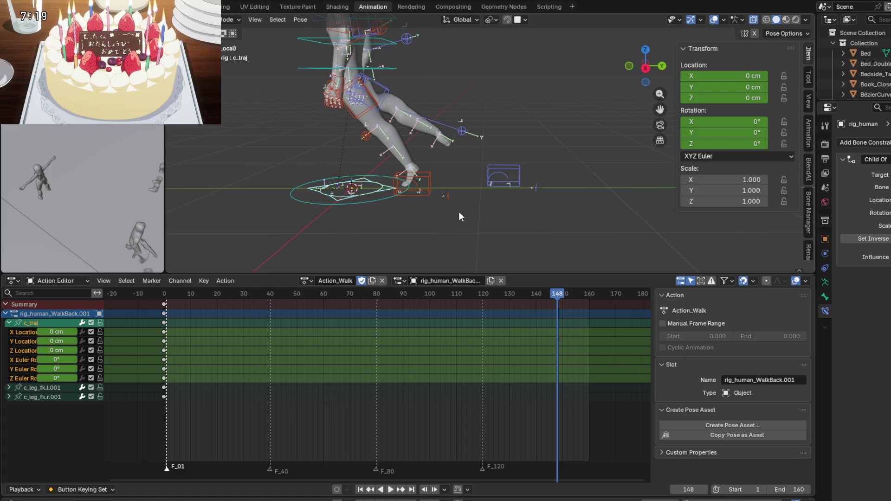
key(ctrl+z)
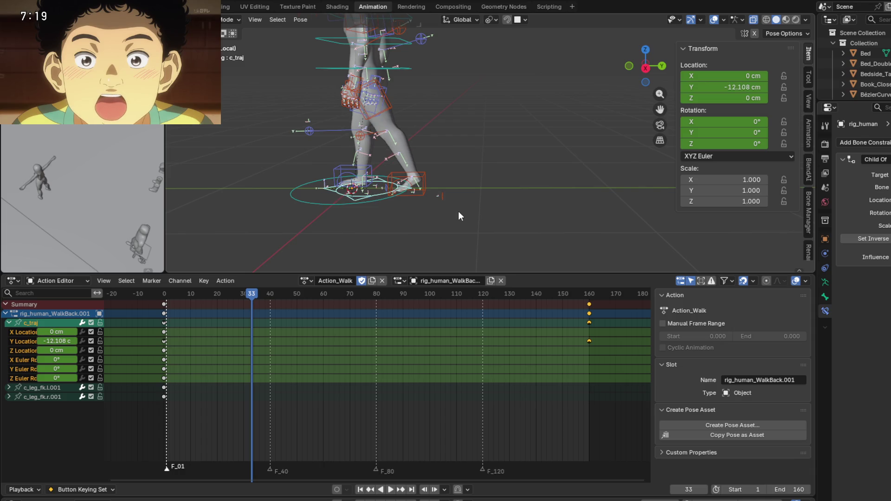
mouse_move(254, 293)
mouse_down()
mouse_move(163, 303)
mouse_move(589, 313)
mouse_move(167, 317)
mouse_up()
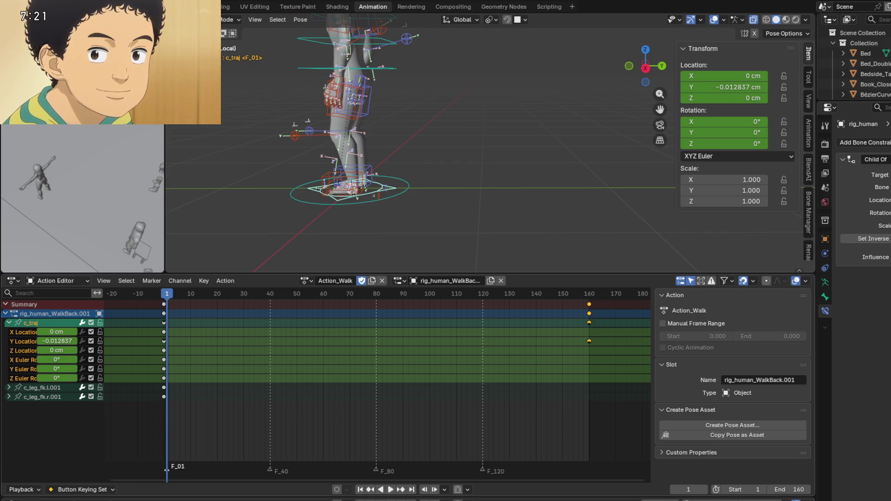
Step: Scrub the walk to frame 119 and select all the rig's pose bones
mouse_move(162, 295)
mouse_down()
mouse_move(411, 324)
mouse_move(250, 324)
mouse_move(282, 329)
mouse_move(270, 331)
mouse_move(482, 346)
mouse_up()
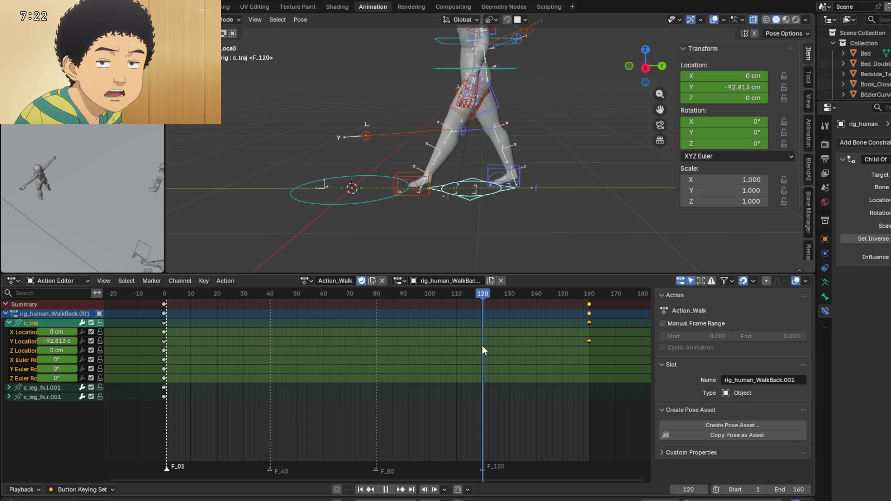
mouse_move(482, 345)
mouse_down()
mouse_move(389, 346)
mouse_move(480, 350)
mouse_up()
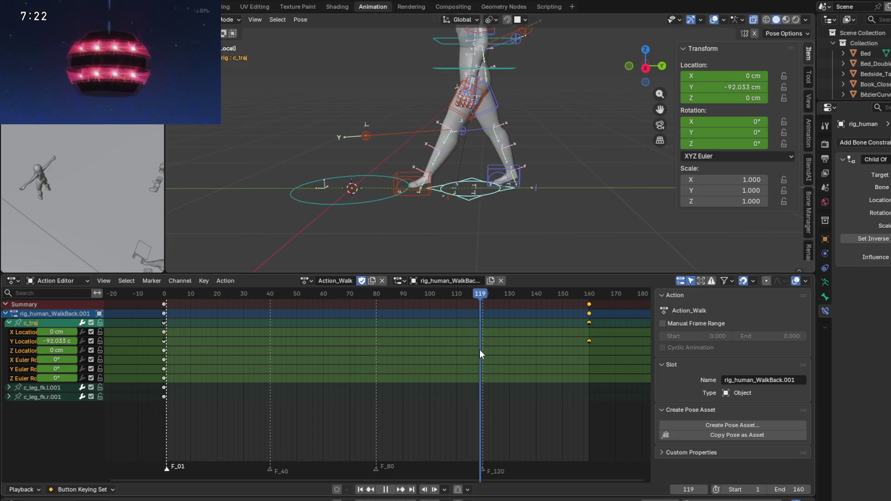
scroll(575, 157, up, 3)
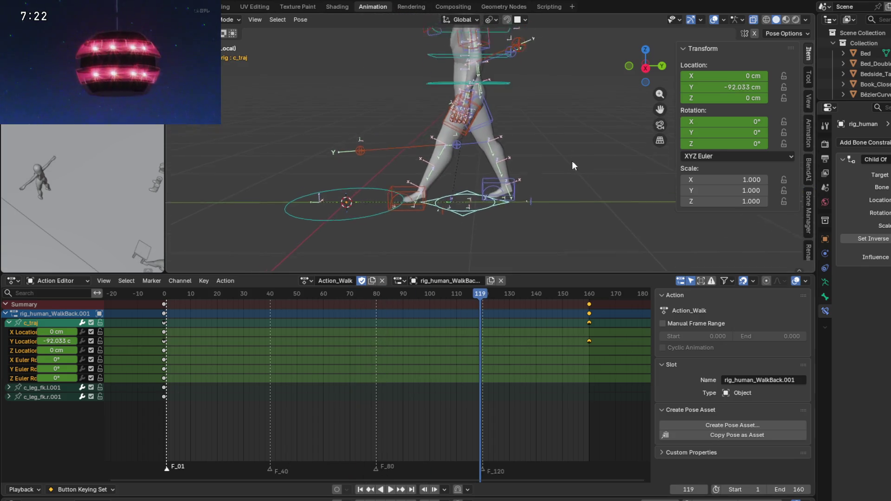
key(a)
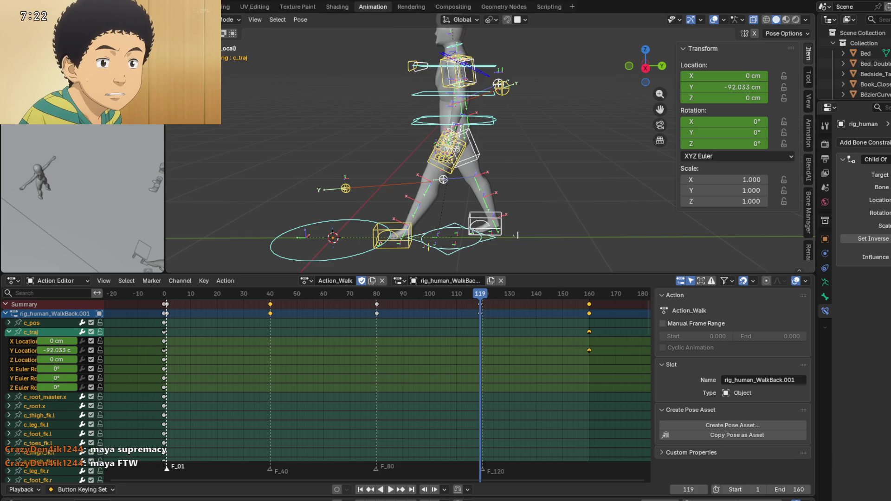
Step: Run Pose > Animation > Bake Action with Visual Keying and Clear Constraints on, frames 1–160
click(300, 19)
mouse_move(374, 76)
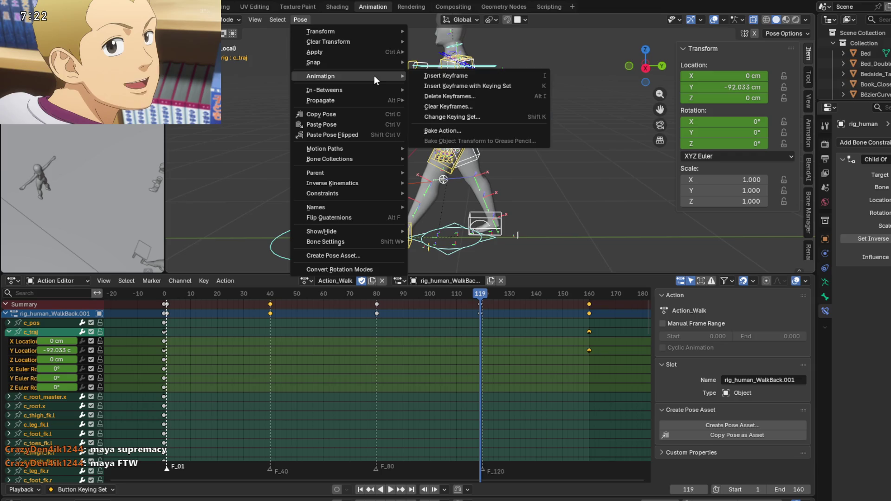
click(471, 128)
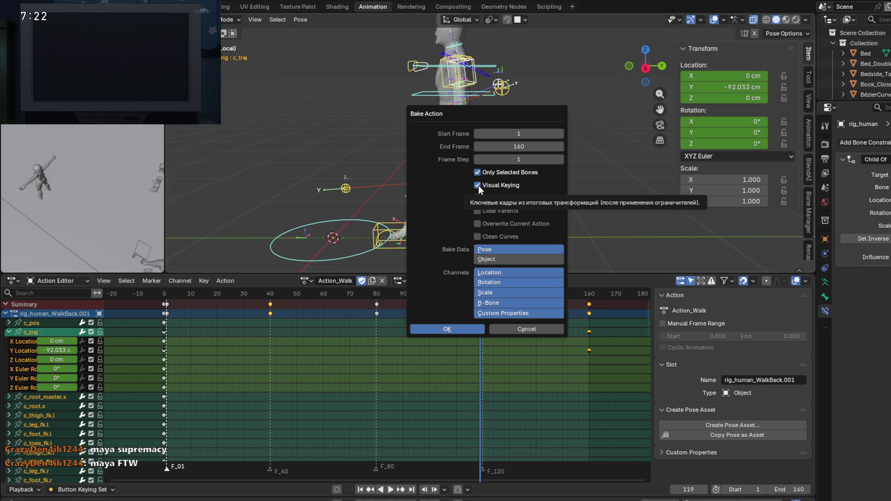
click(478, 198)
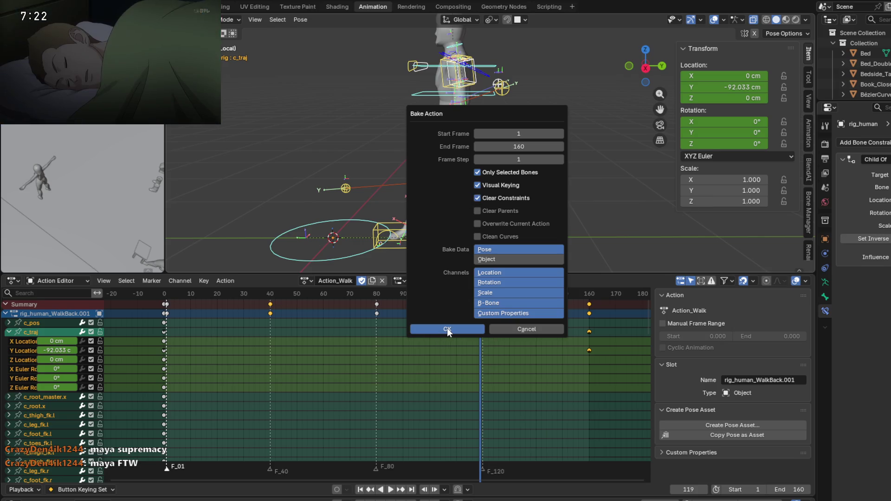
click(447, 329)
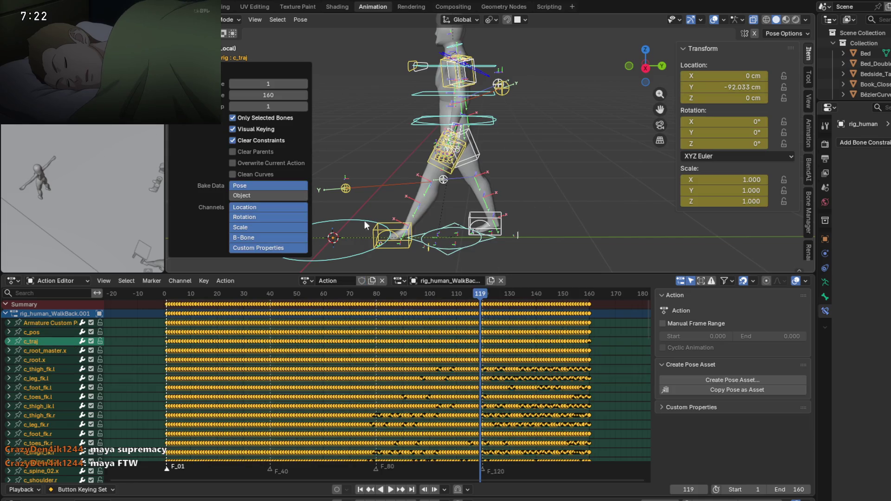
Step: Play and scrub through the baked walk, stopping around frames 43 and 104
mouse_move(474, 297)
mouse_down()
mouse_move(195, 309)
mouse_move(539, 308)
mouse_move(531, 309)
mouse_up()
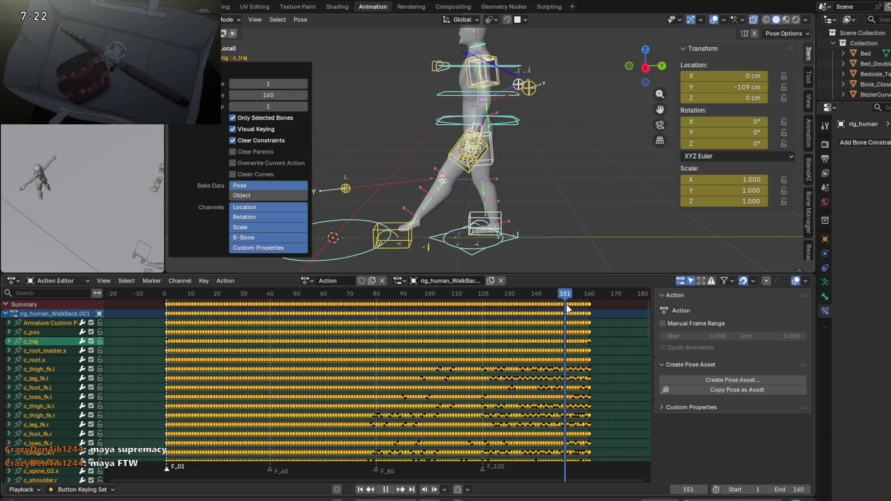
click(279, 314)
key(space)
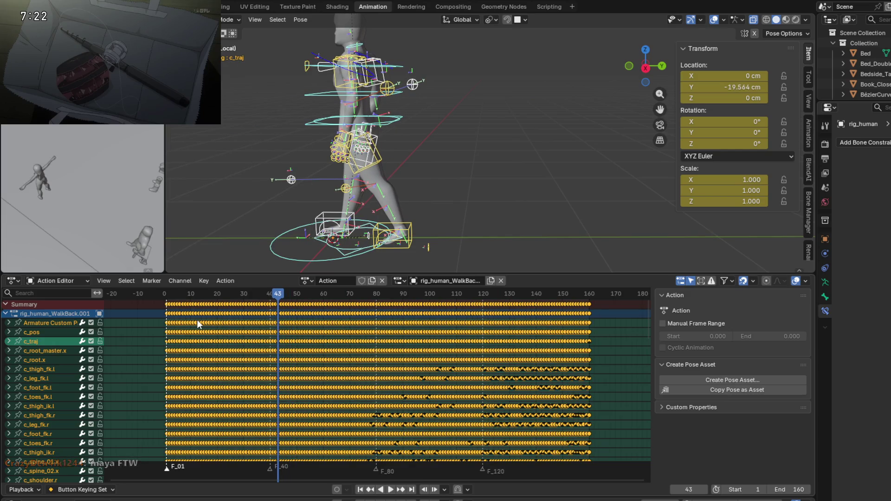
mouse_move(182, 293)
mouse_down()
mouse_move(170, 296)
mouse_move(248, 293)
mouse_move(179, 296)
mouse_up()
key(space)
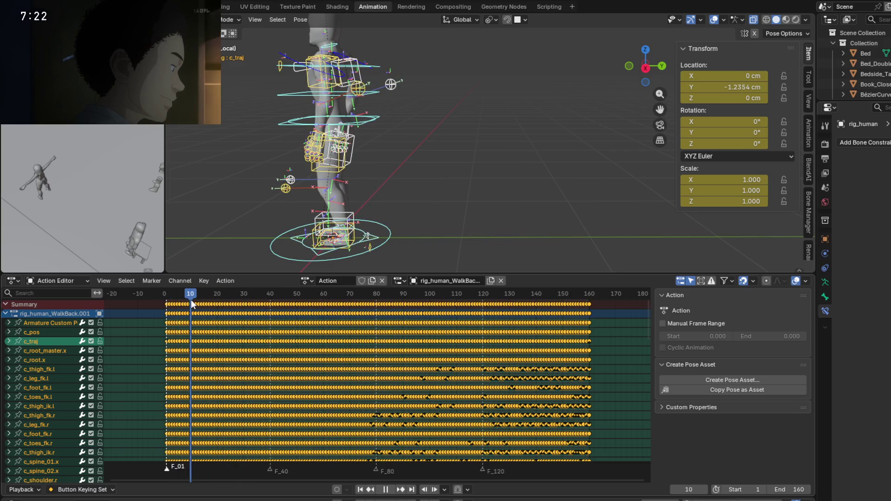
key(space)
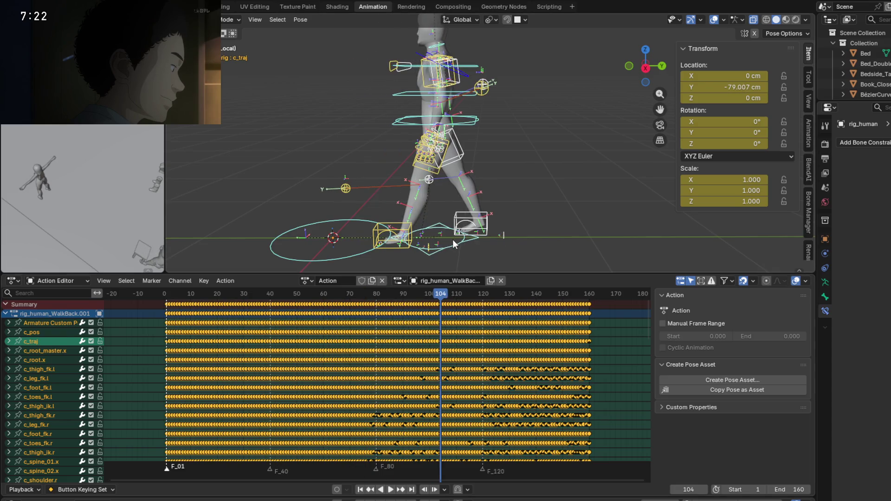
Step: Delete c_traj's baked keys after frame 1 and replay the walk without them
click(452, 239)
mouse_move(608, 372)
mouse_down()
mouse_move(492, 374)
mouse_move(173, 320)
mouse_move(169, 301)
mouse_up()
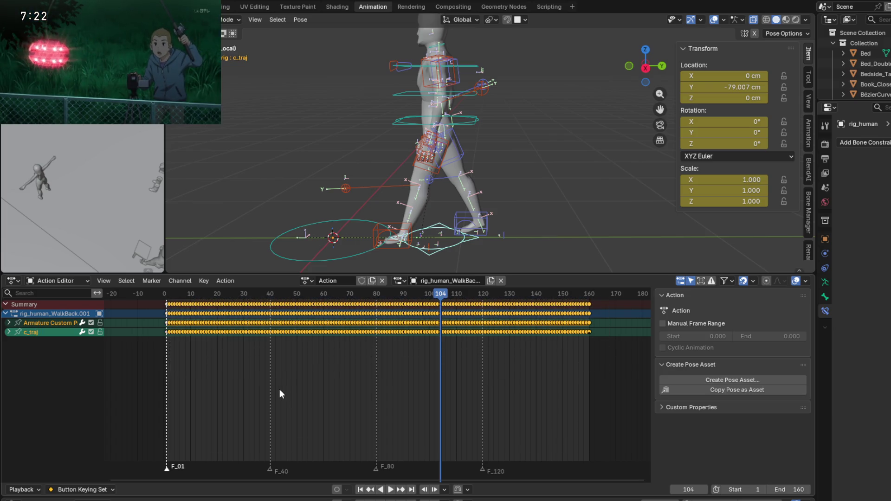
key(Delete)
key(space)
mouse_move(408, 295)
mouse_down()
mouse_move(176, 297)
mouse_move(283, 311)
mouse_up()
mouse_move(223, 313)
mouse_down()
mouse_move(450, 321)
mouse_move(185, 310)
mouse_move(586, 316)
mouse_move(274, 308)
mouse_move(168, 294)
mouse_up()
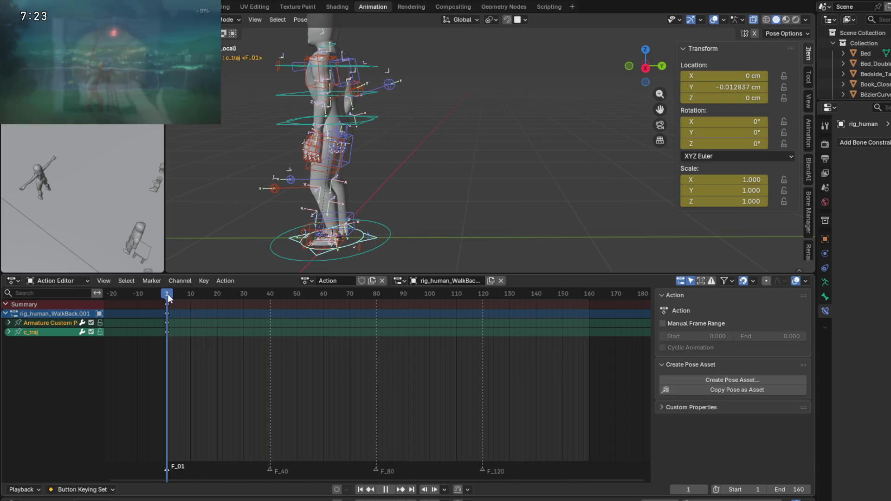
shift+middle_drag(423, 202, 489, 205)
Step: Undo back to the unbaked Action_Walk and bring up the Bone Manager sidebar
key(ctrl+z)
key(ctrl+z)
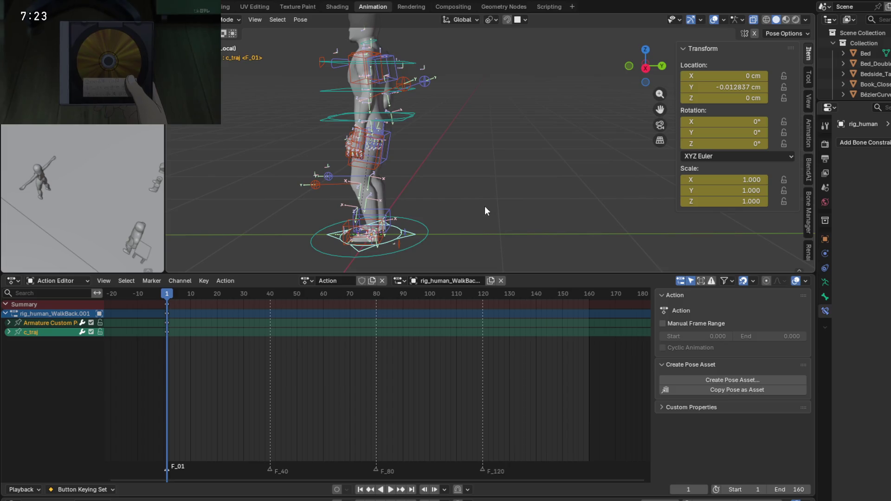
key(a)
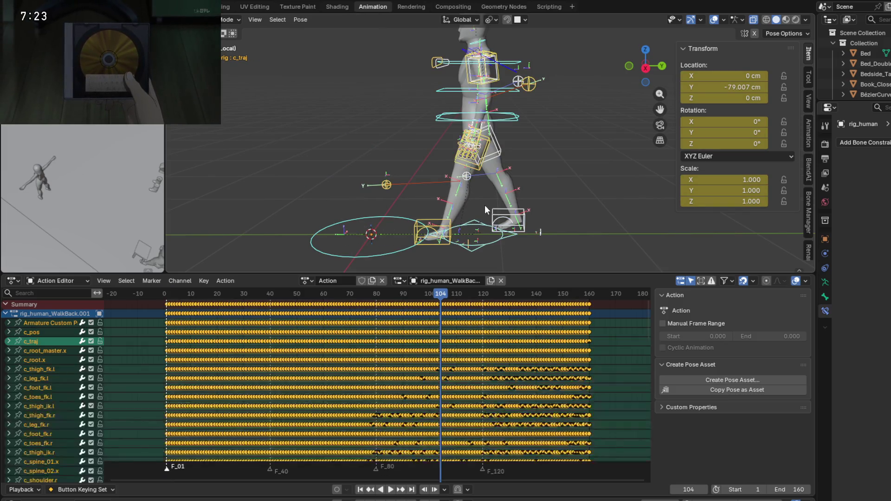
key(ctrl+z)
key(ctrl+z)
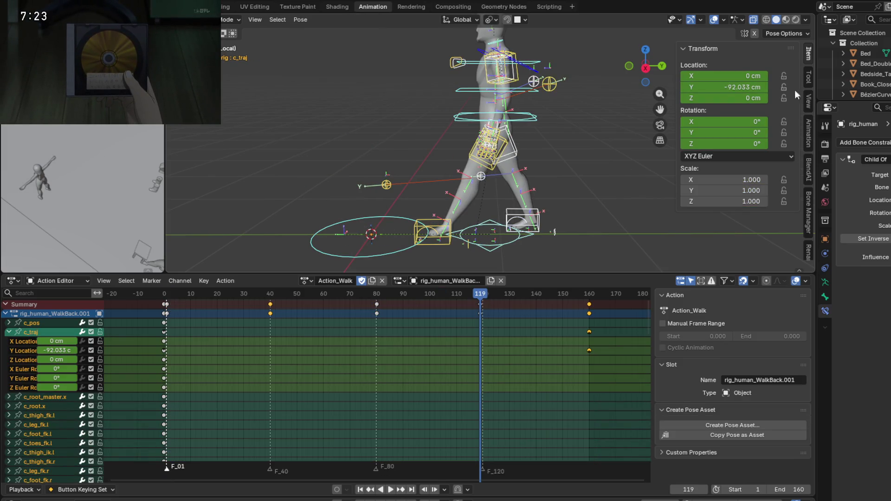
scroll(808, 202, down, 10)
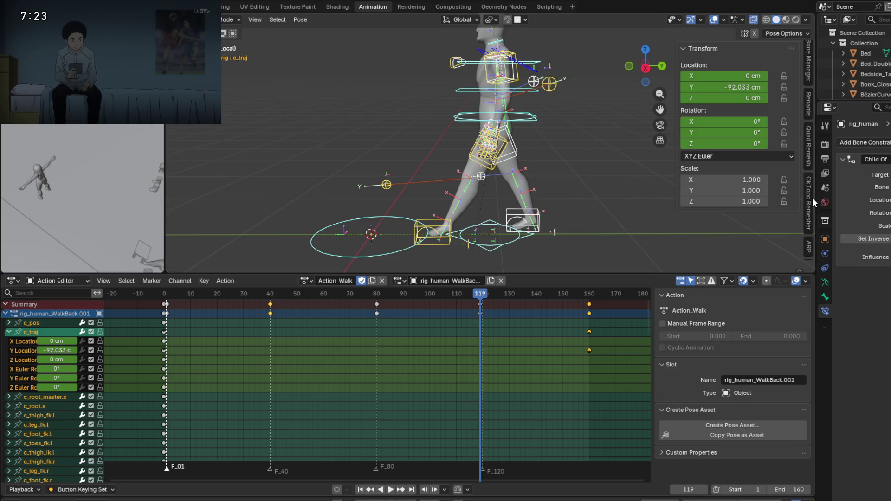
scroll(812, 199, up, 5)
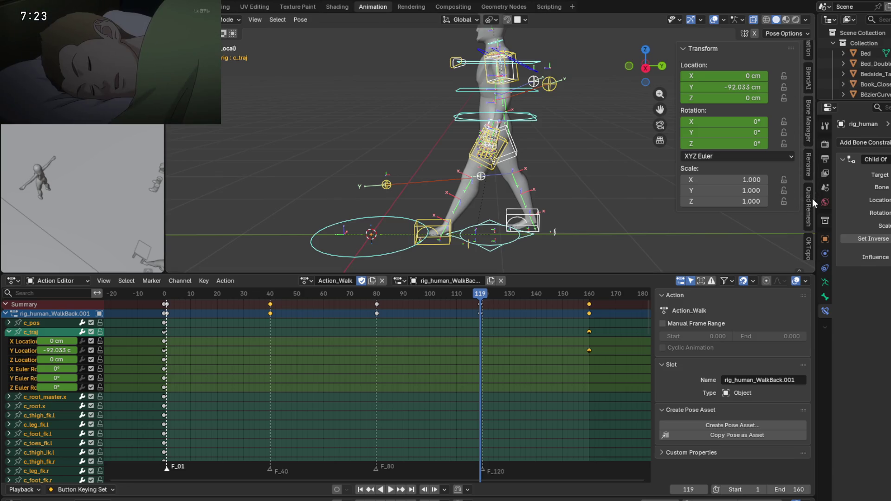
click(808, 131)
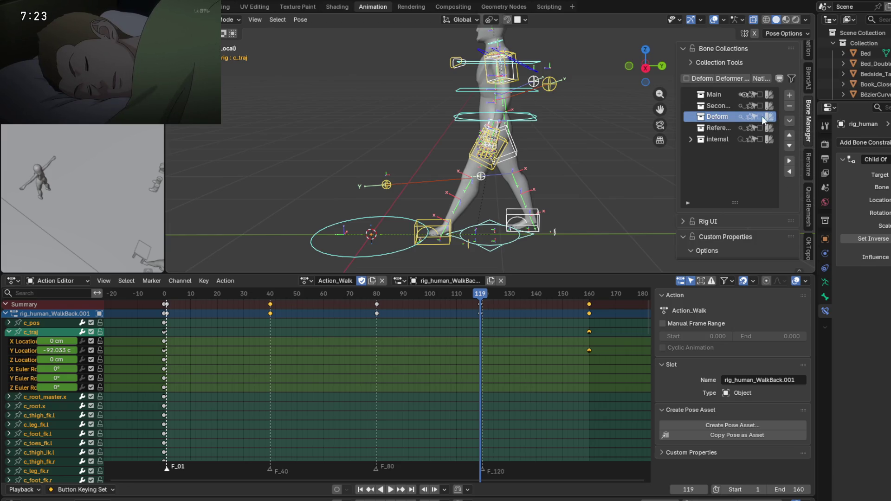
Step: Hide the Main bone collection, show the Deform collection, and return to frame 1
click(760, 116)
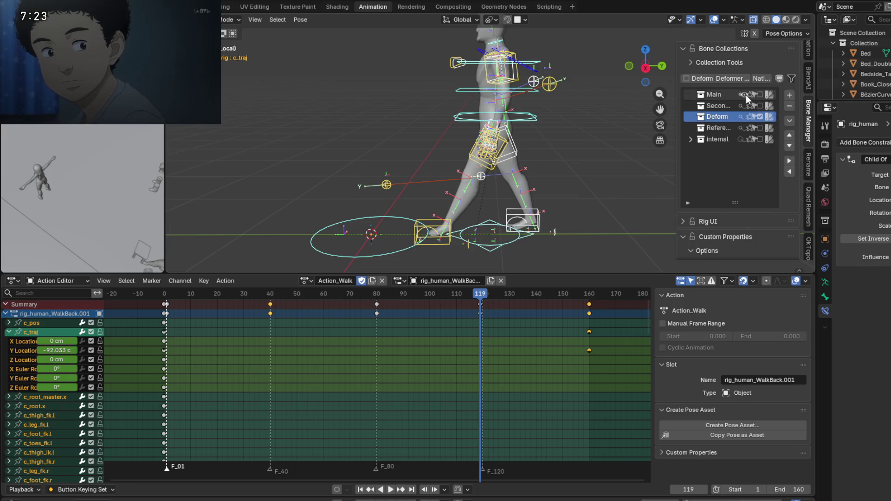
click(745, 95)
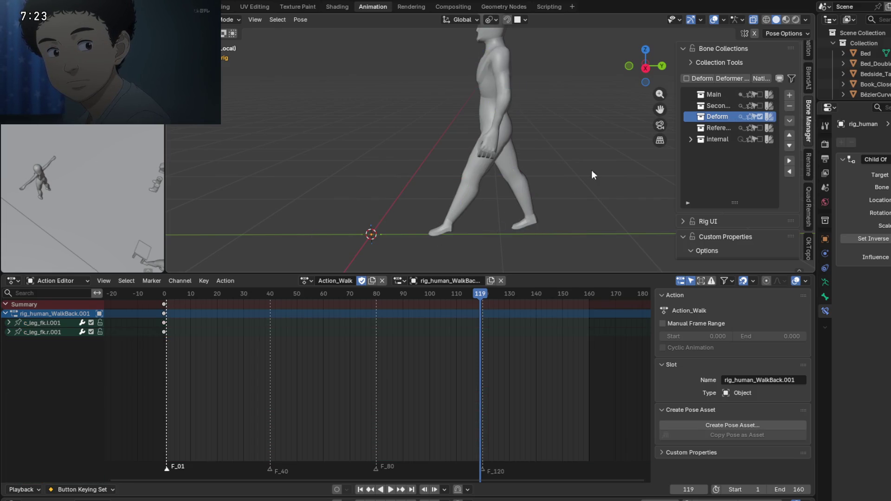
click(745, 117)
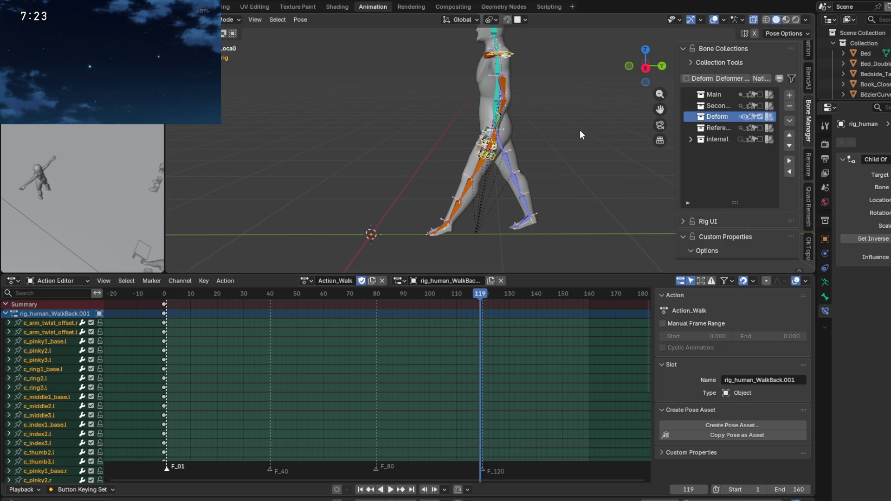
mouse_move(570, 151)
shift+middle_down()
mouse_move(546, 165)
mouse_move(504, 157)
mouse_move(494, 188)
mouse_move(524, 189)
mouse_move(513, 185)
mouse_move(518, 168)
mouse_move(511, 195)
shift+middle_up()
drag(483, 294, 166, 302)
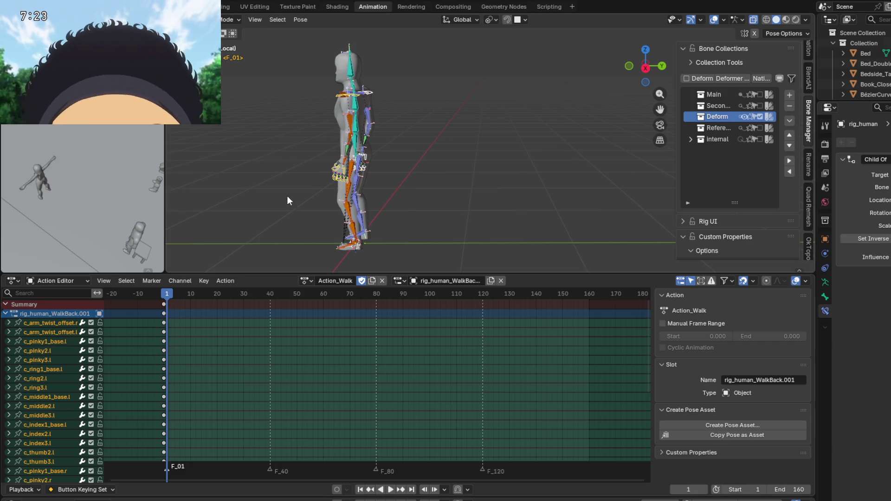
shift+middle_drag(442, 199, 539, 166)
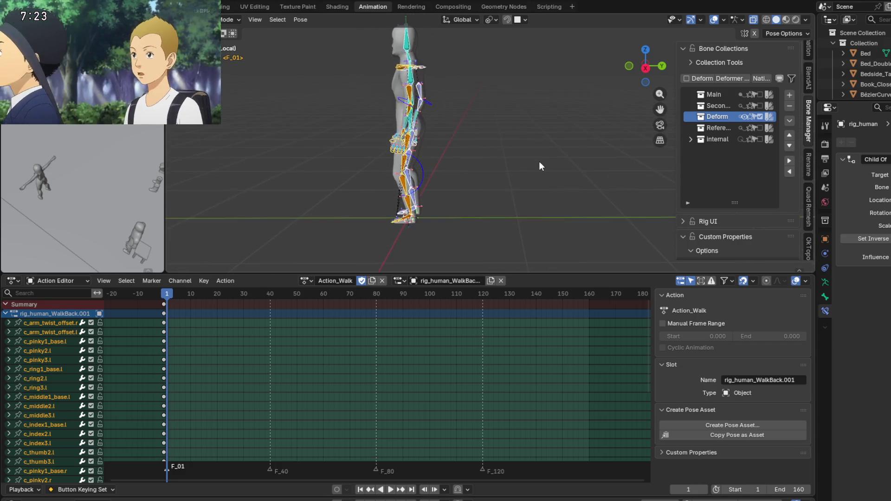
Step: Key the deform bones' location at frame 1 and location & rotation at frame 40
key(k)
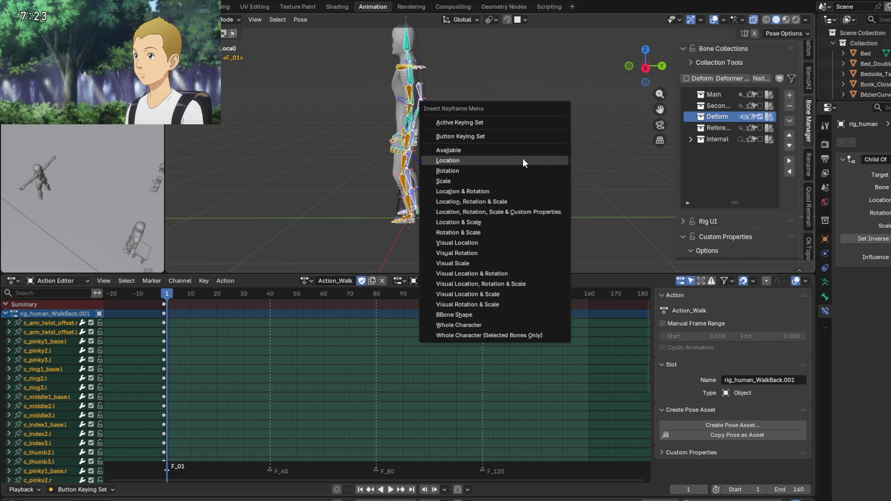
click(484, 174)
drag(170, 298, 269, 299)
key(k)
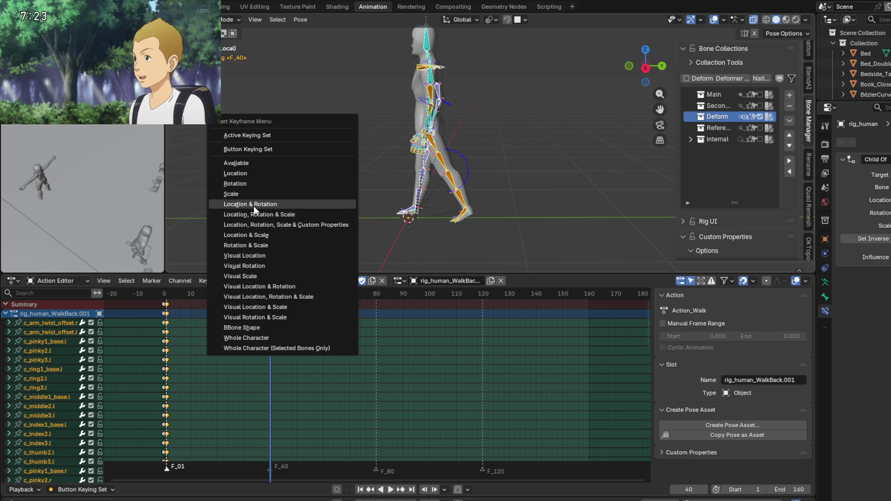
click(256, 208)
Step: Key the deform bones' pose at frames 80, 120 and 160
drag(274, 296, 588, 308)
key(k)
click(299, 175)
key(k)
click(305, 186)
key(k)
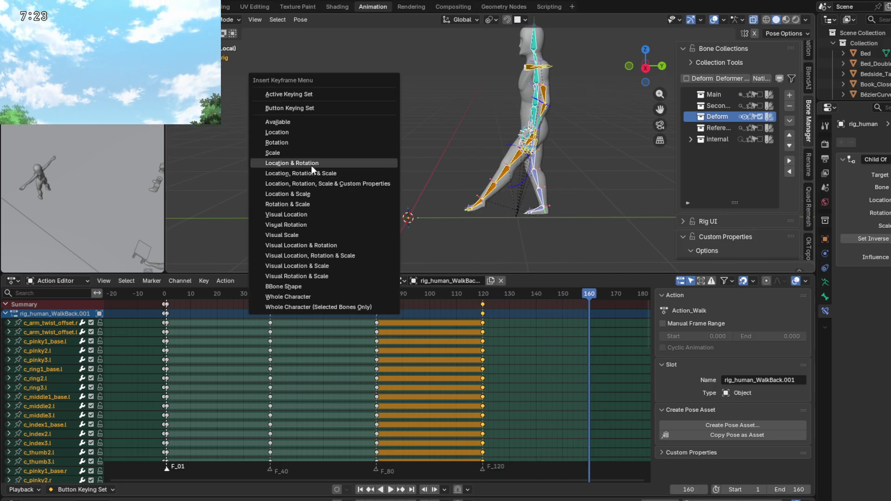
click(310, 166)
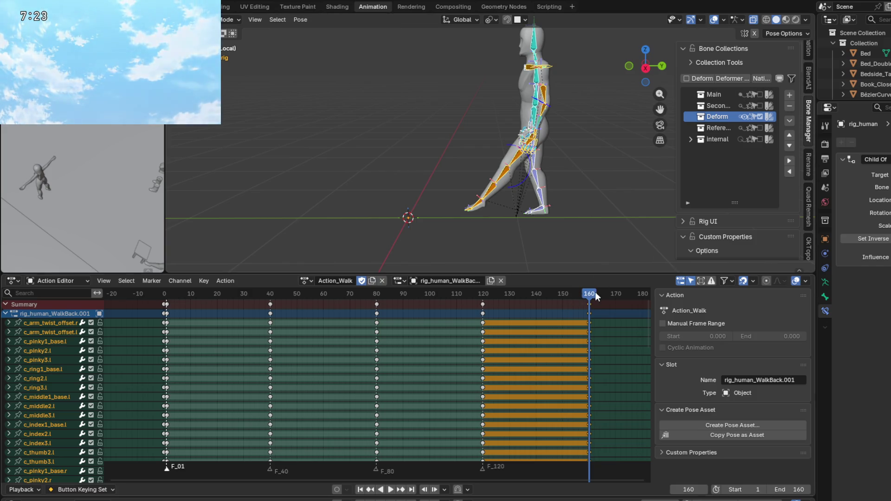
Step: Play back the keyed walk, return to the start, and show the Main bone collection
key(space)
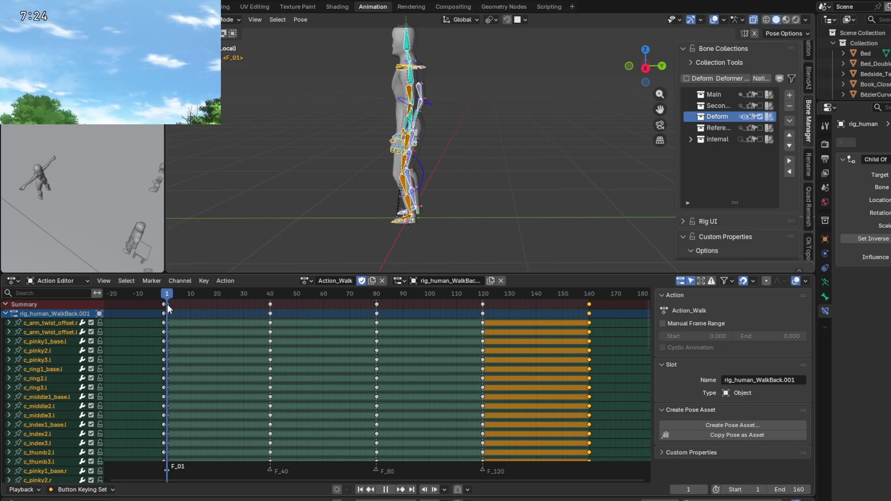
mouse_move(247, 314)
mouse_down()
mouse_move(585, 338)
mouse_move(199, 337)
mouse_move(577, 342)
mouse_up()
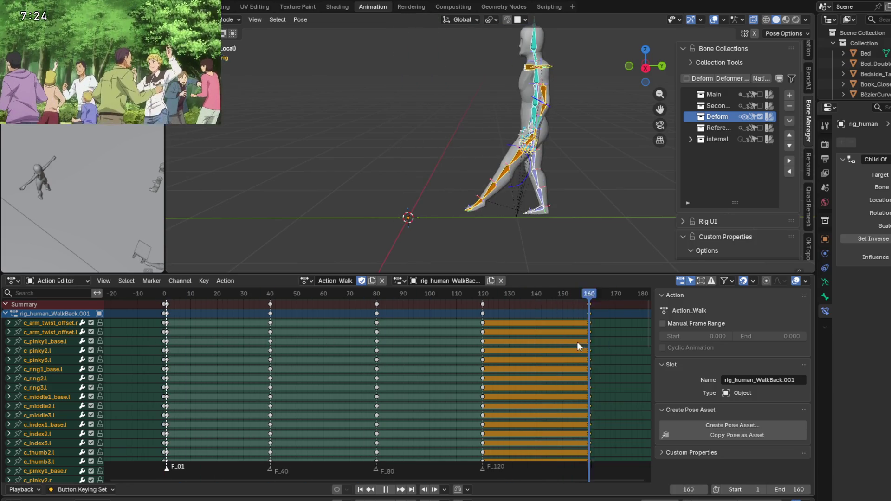
drag(174, 313, 166, 313)
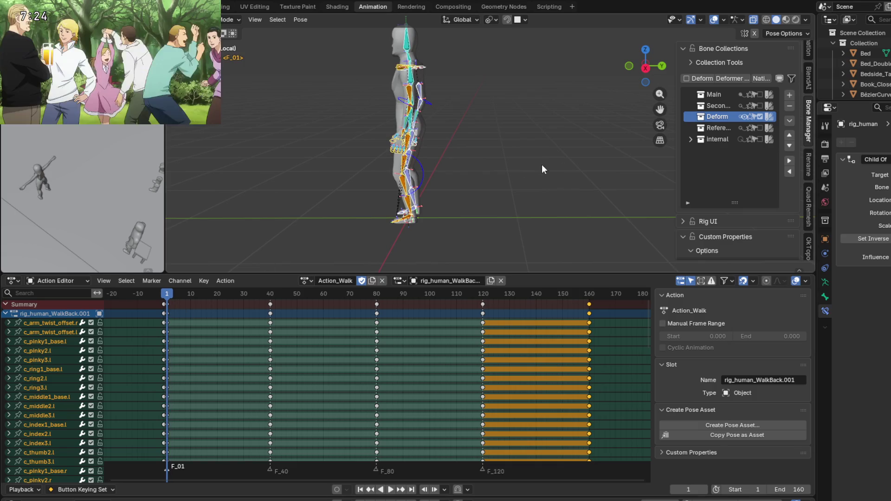
click(744, 96)
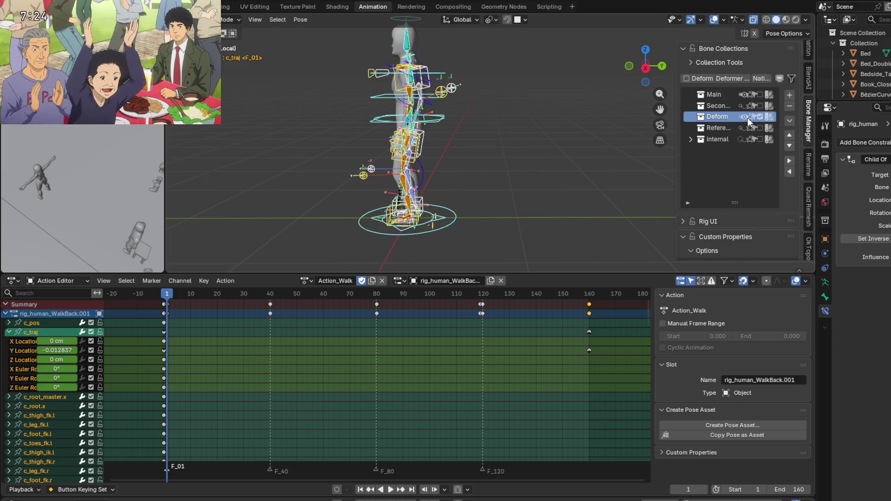
Step: Hide the Deform collection and set c_foot_ik.l's ik_fk_switch fully on
click(745, 116)
scroll(398, 214, up, 3)
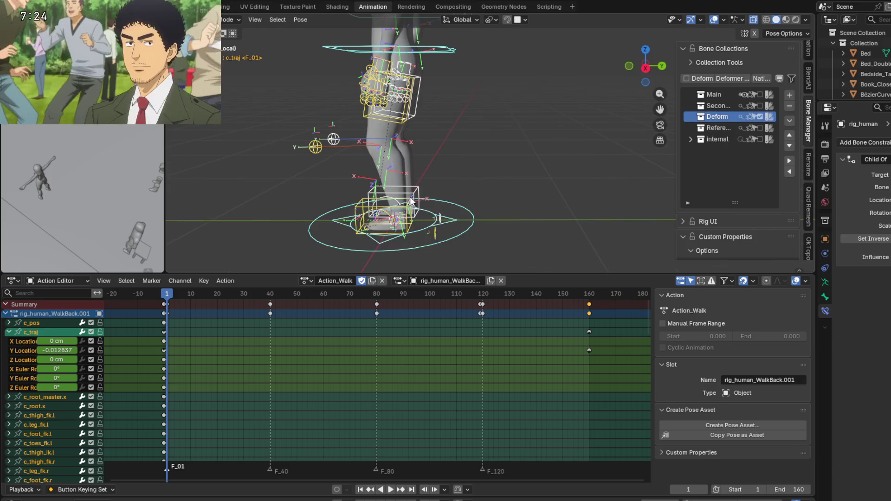
click(411, 201)
scroll(428, 206, down, 1)
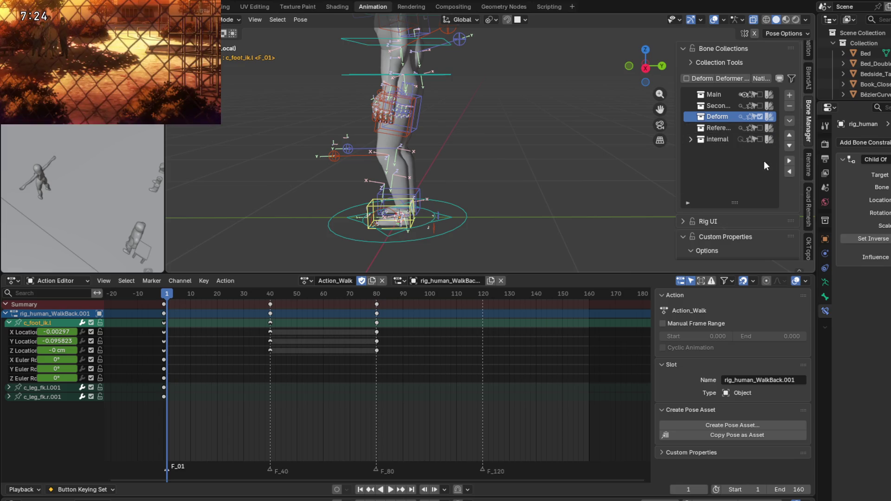
scroll(727, 176, down, 10)
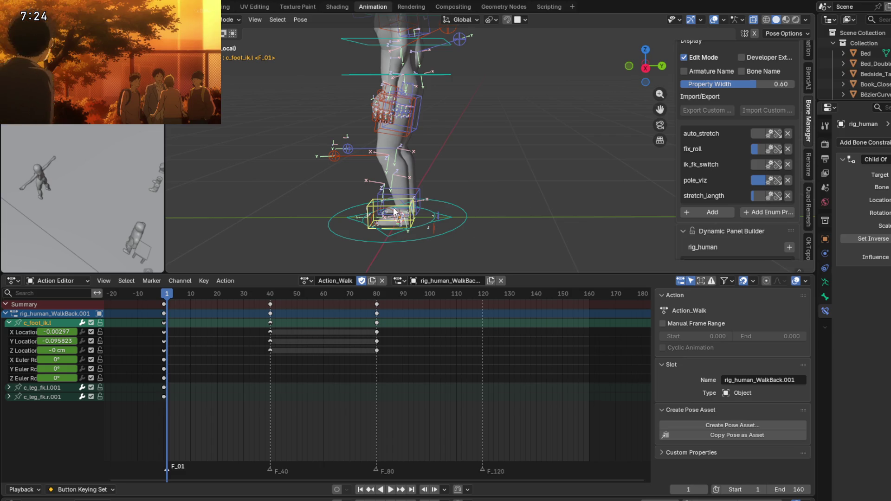
scroll(717, 154, down, 2)
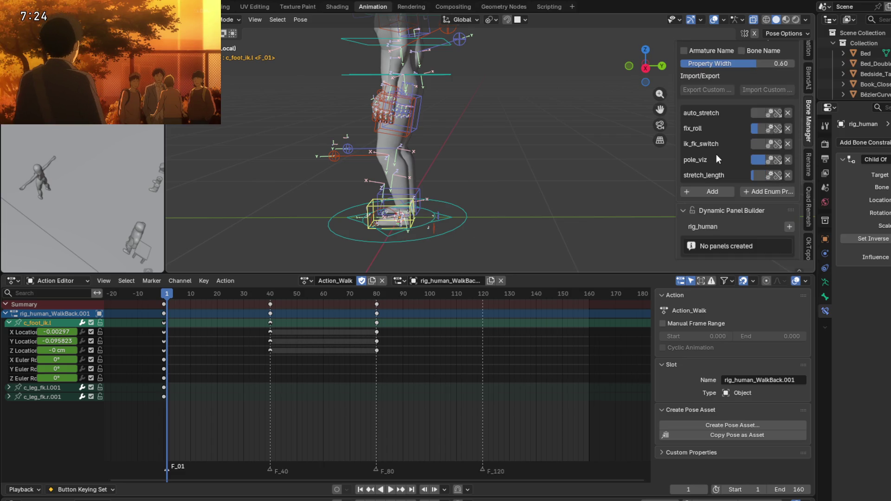
mouse_move(484, 199)
shift+middle_down()
mouse_move(591, 219)
mouse_move(564, 215)
shift+middle_up()
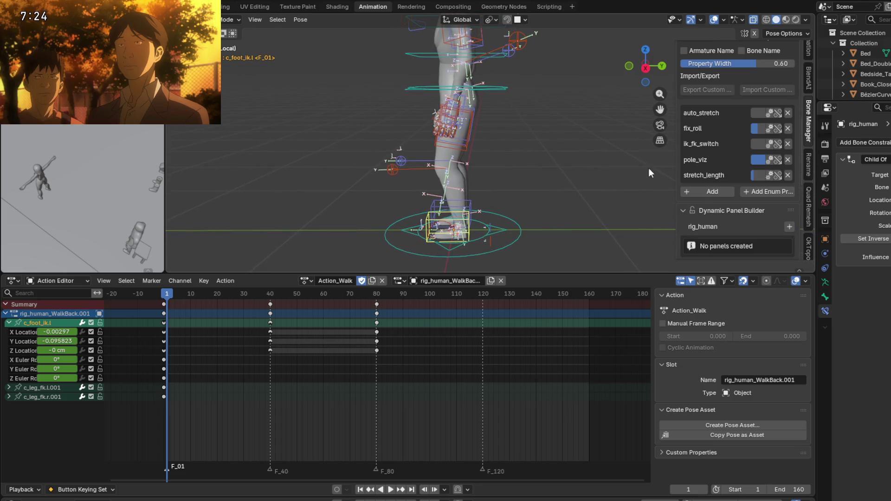
drag(761, 144, 780, 143)
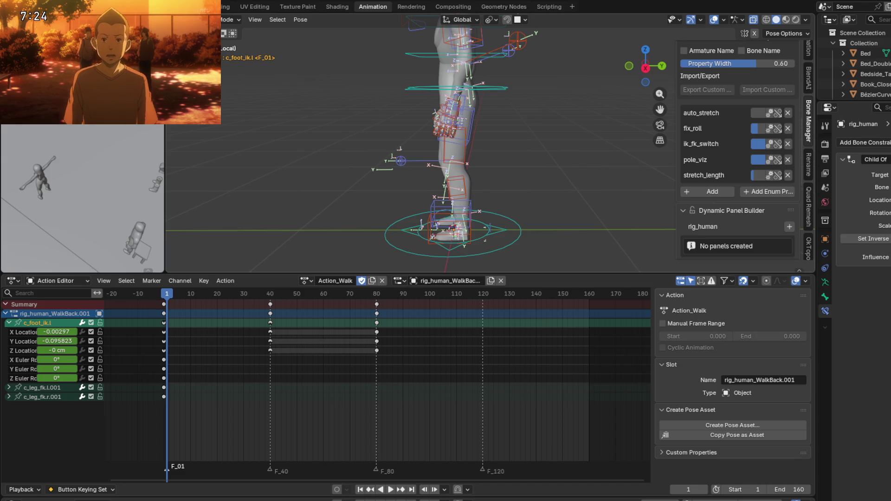
Step: Set c_foot_ik.r's ik_fk_switch fully on and scrub the walk to check it
middle_drag(425, 190, 559, 190)
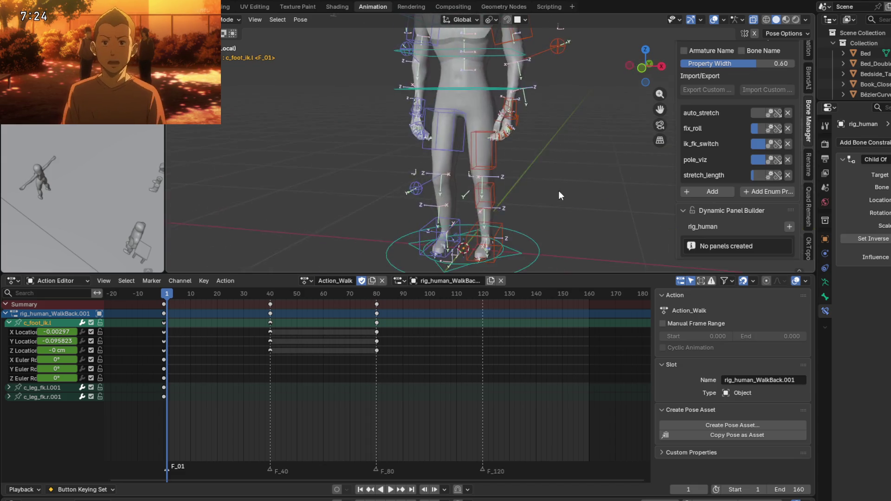
click(419, 232)
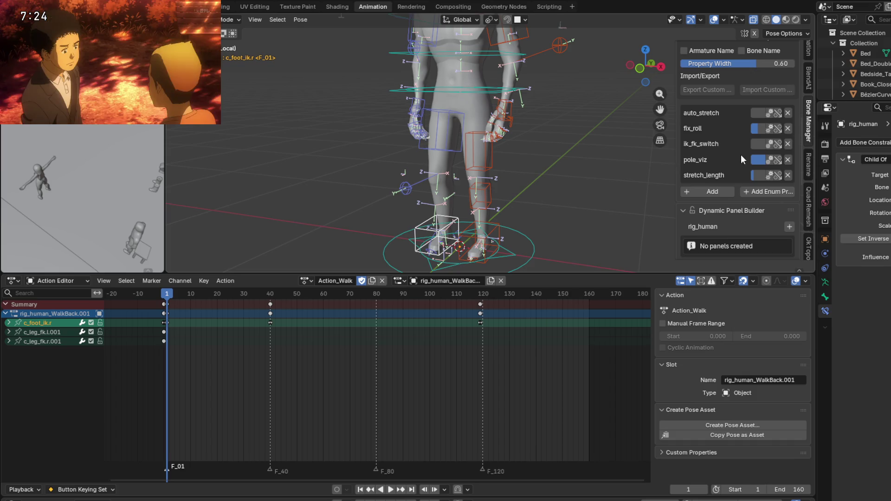
mouse_move(750, 146)
mouse_down()
mouse_move(743, 147)
mouse_move(766, 147)
mouse_up()
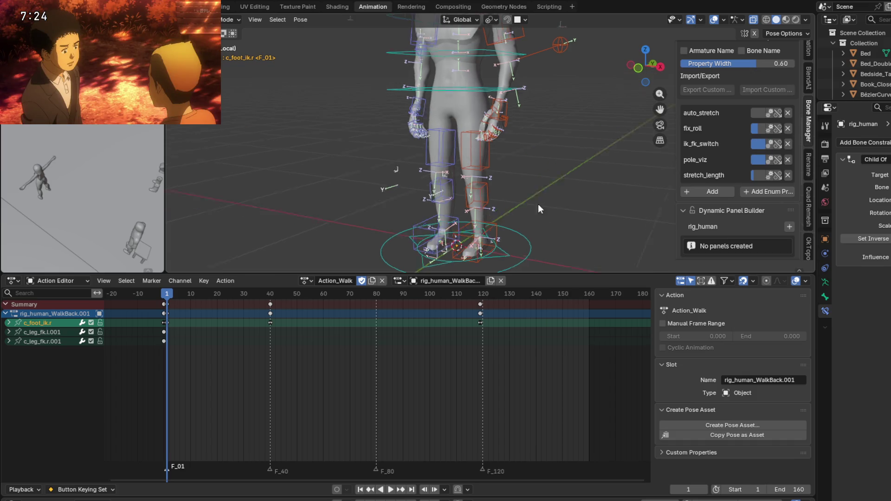
middle_drag(539, 204, 409, 206)
mouse_move(167, 294)
mouse_down()
mouse_move(447, 297)
mouse_move(333, 300)
mouse_up()
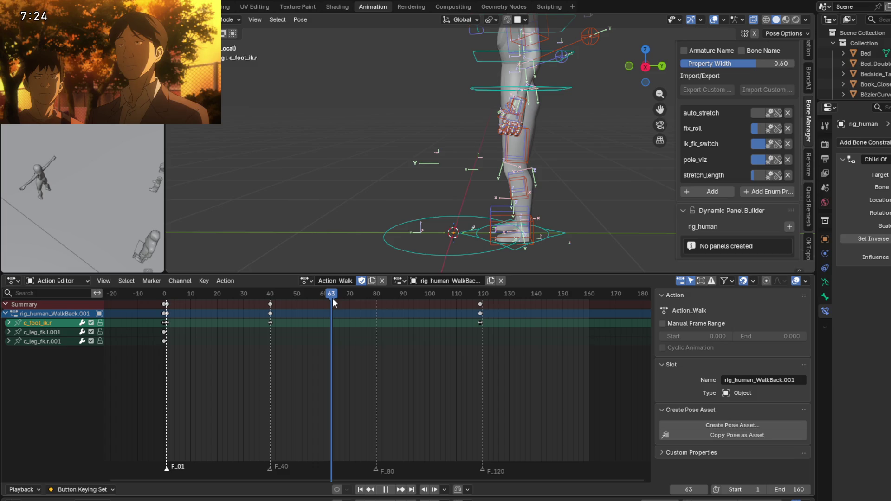
mouse_move(333, 299)
mouse_down()
mouse_move(321, 287)
mouse_move(208, 284)
mouse_move(372, 285)
mouse_move(127, 258)
mouse_move(174, 264)
mouse_move(167, 264)
mouse_up()
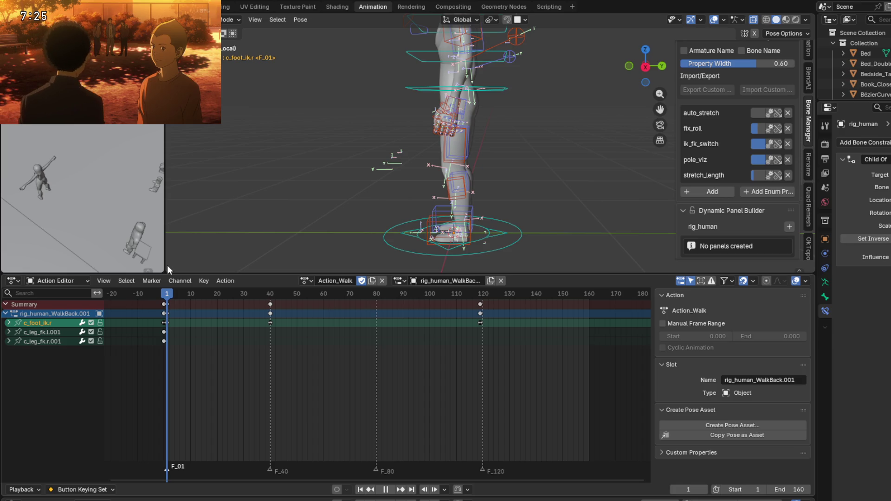
mouse_move(168, 266)
mouse_down()
mouse_move(358, 294)
mouse_move(169, 293)
mouse_move(506, 324)
mouse_move(166, 299)
mouse_up()
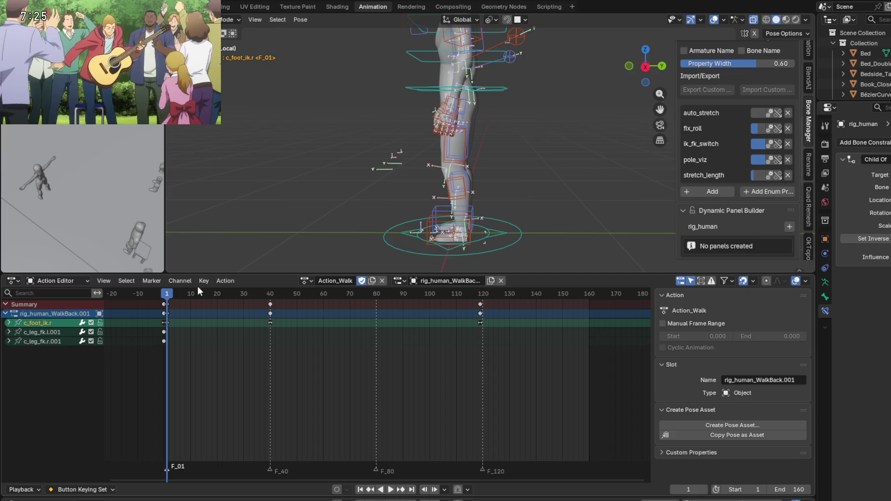
scroll(324, 184, down, 2)
shift+middle_drag(514, 191, 527, 206)
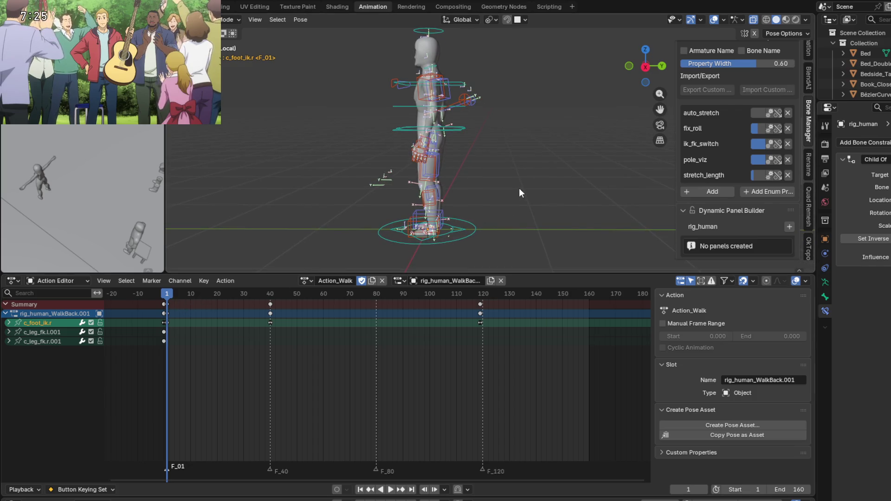
Step: Delete all keyframes from the walk action, confirm no motion remains, and show File > Open Recent
key(a)
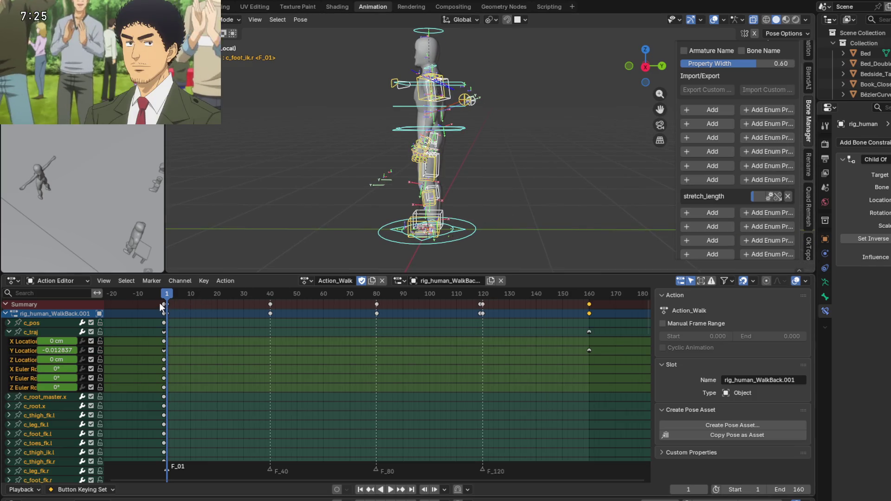
key(a)
key(Delete)
key(space)
mouse_move(297, 304)
mouse_down()
mouse_move(174, 302)
mouse_move(529, 303)
mouse_move(280, 299)
mouse_move(297, 302)
mouse_up()
mouse_move(358, 302)
mouse_down()
mouse_move(424, 307)
mouse_move(193, 294)
mouse_up()
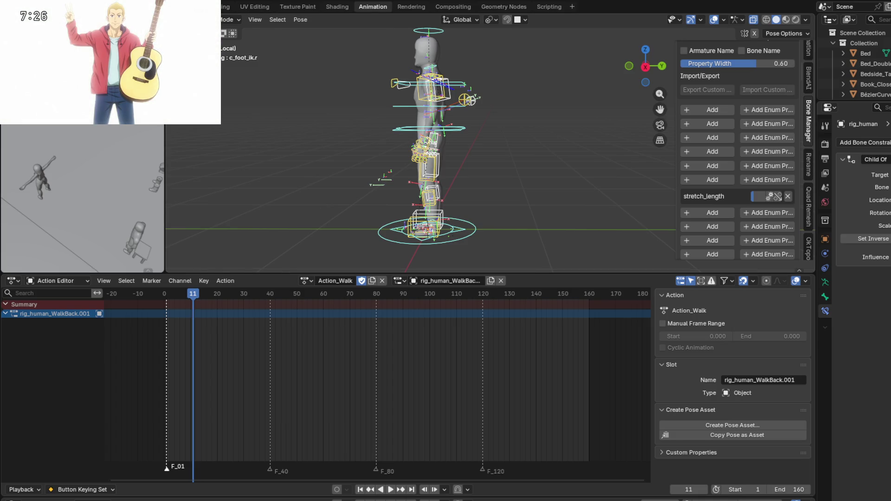
click(22, 7)
Step: Reopen Pioner_Game13.blend from Open Recent without saving, restoring Action_Walk's deleted keys
mouse_move(42, 48)
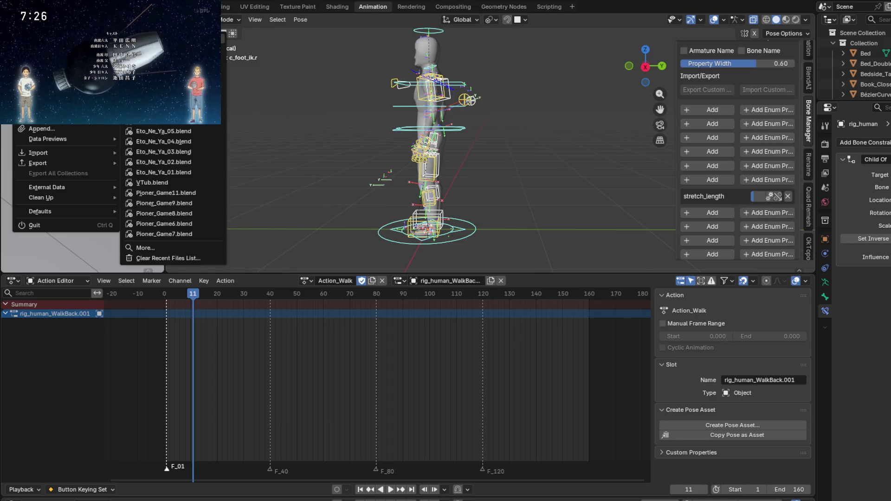
click(234, 88)
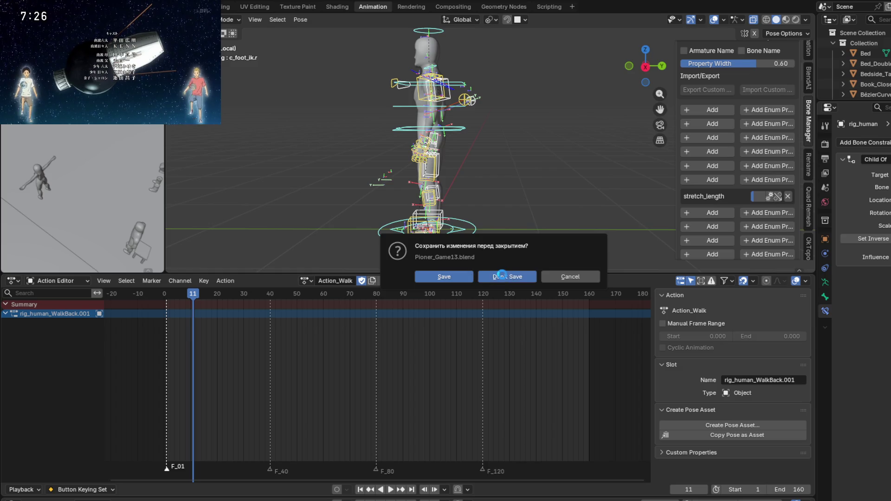
click(500, 274)
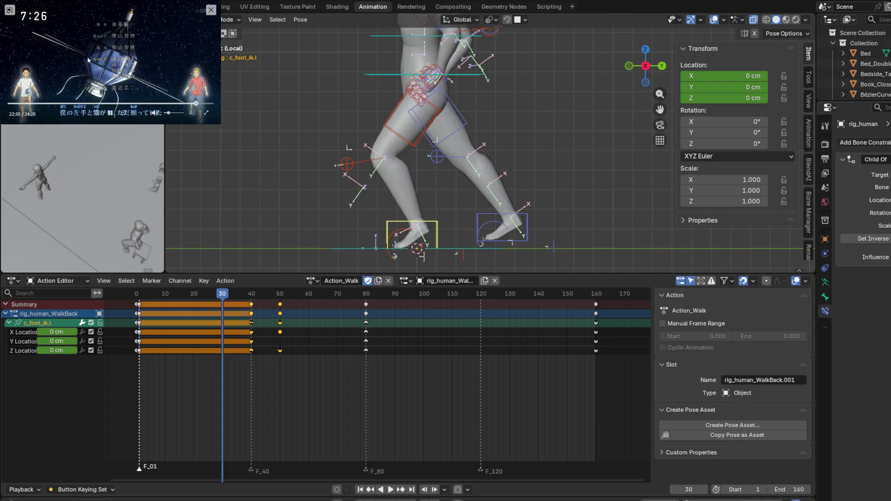
mouse_move(79, 52)
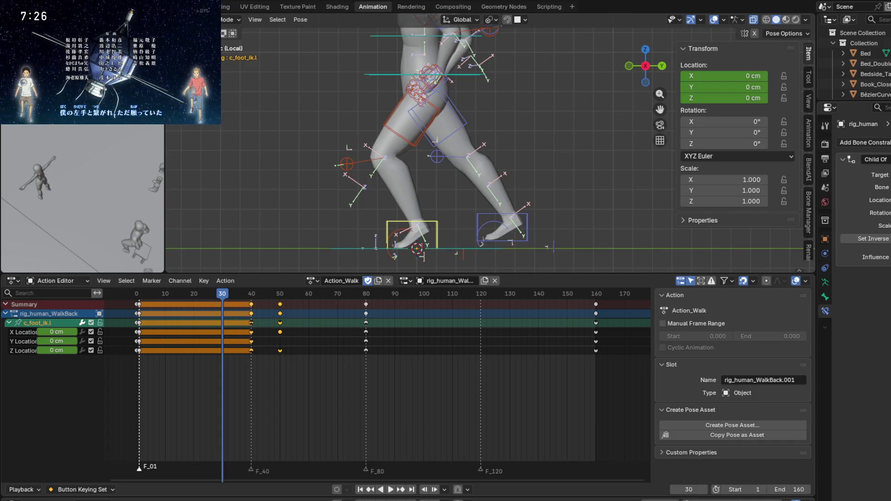
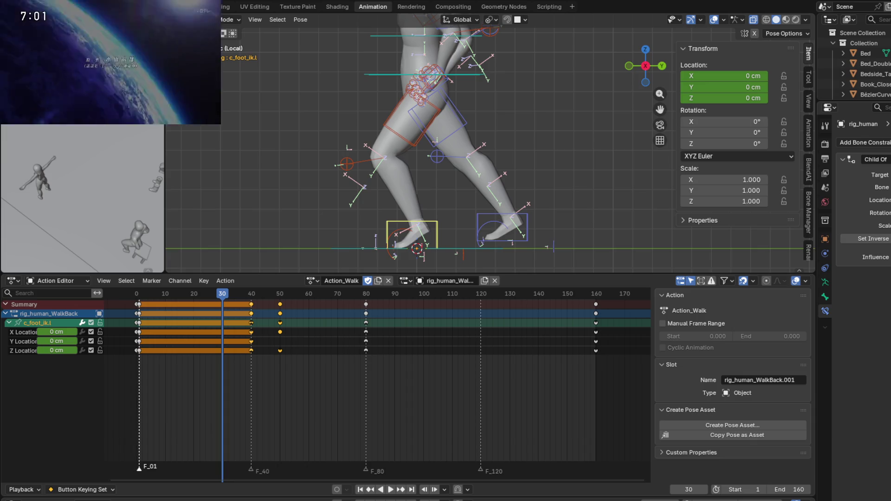
Step: Zoom out and pan the Blender viewport to frame the whole walking character
mouse_move(125, 41)
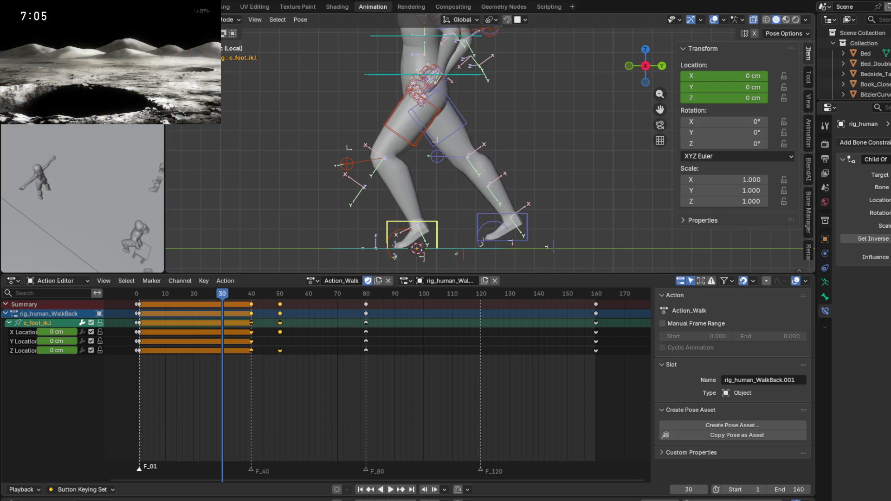
scroll(343, 126, down, 1)
scroll(342, 124, down, 1)
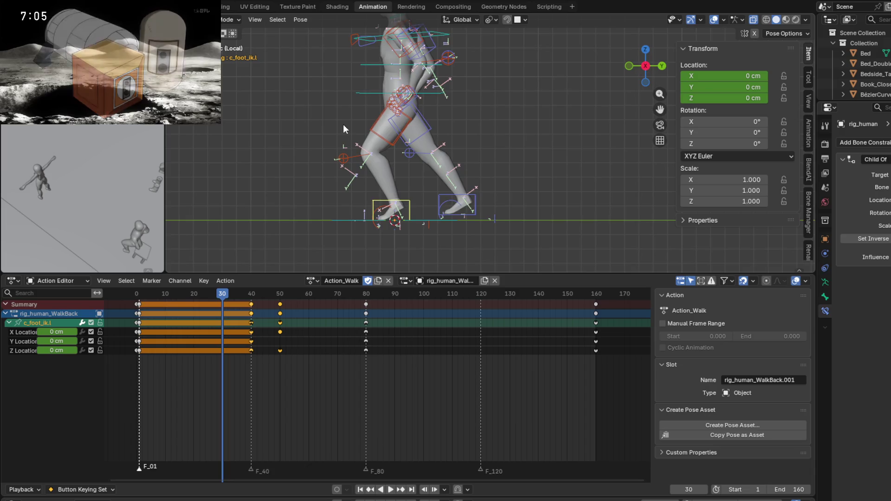
shift+scroll(343, 120, up, 2)
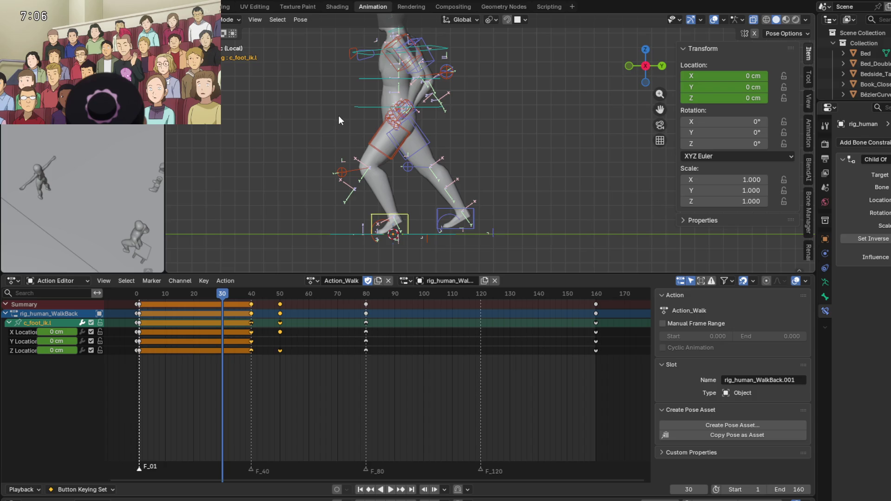
mouse_move(199, 107)
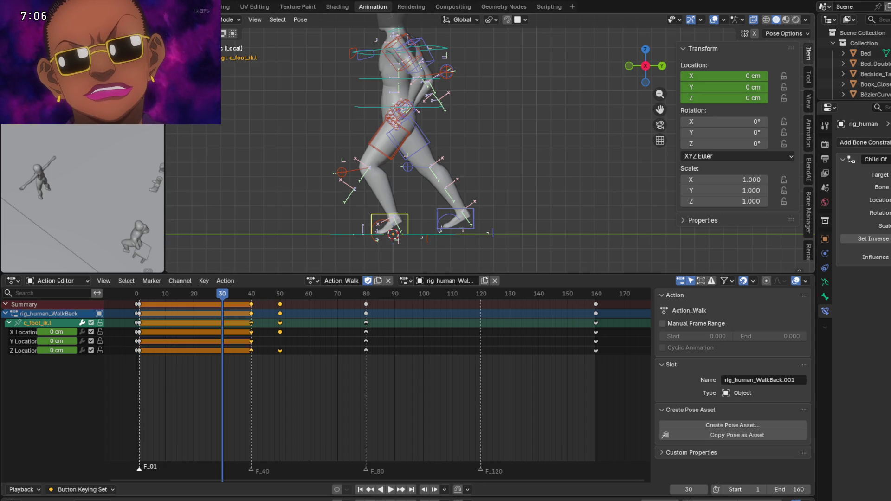
scroll(328, 181, down, 2)
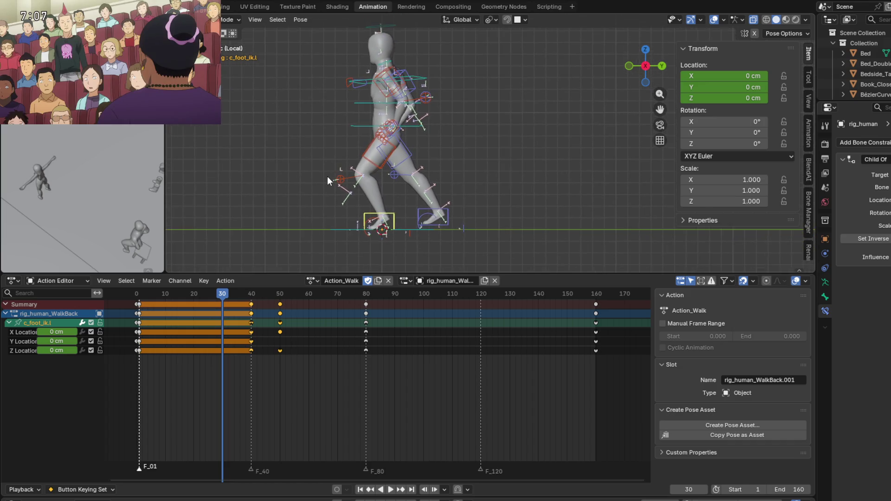
shift+middle_drag(328, 181, 323, 201)
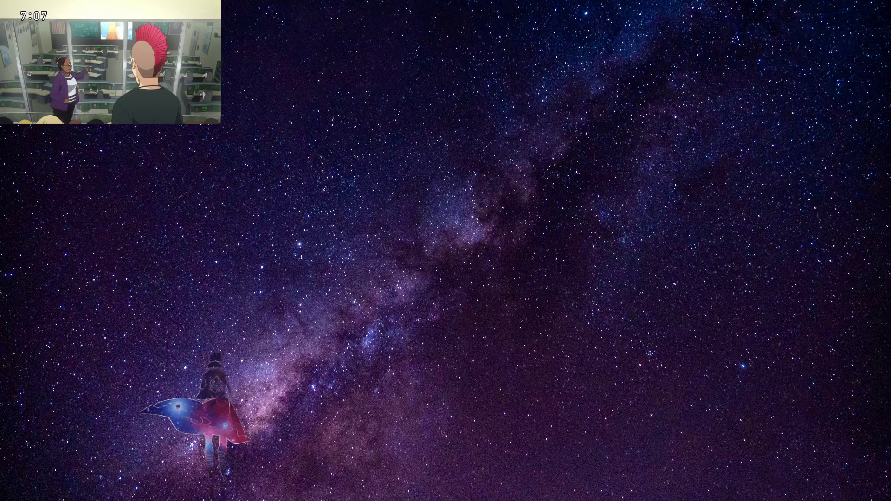
Step: Start Clip Studio Paint EX from its desktop shortcut
mouse_move(110, 70)
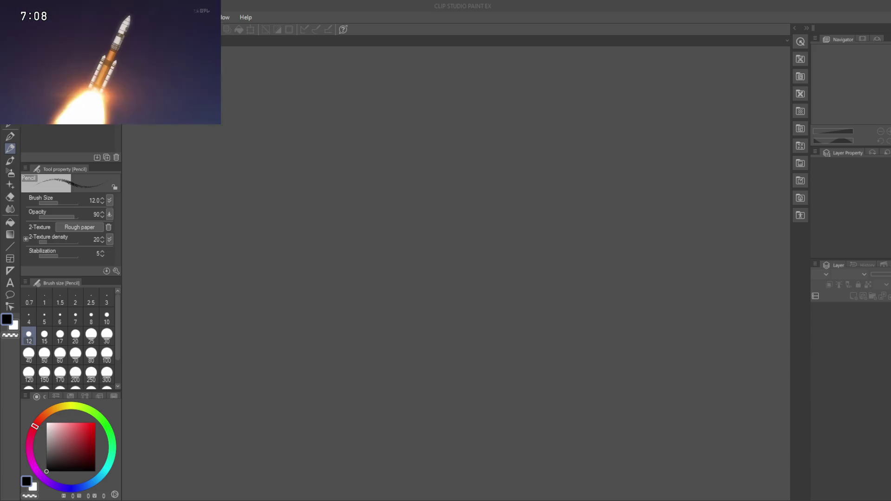
Step: Create a new 1200 × 1600 px, 72 dpi illustration canvas through File > New
mouse_move(110, 63)
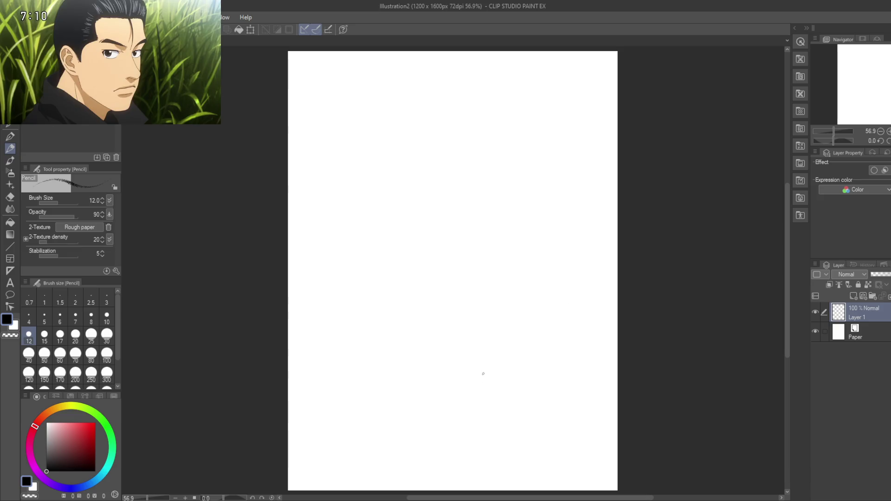
Step: Make a test stroke, zoom into the upper page, and raise the pencil size to 15
drag(422, 164, 420, 212)
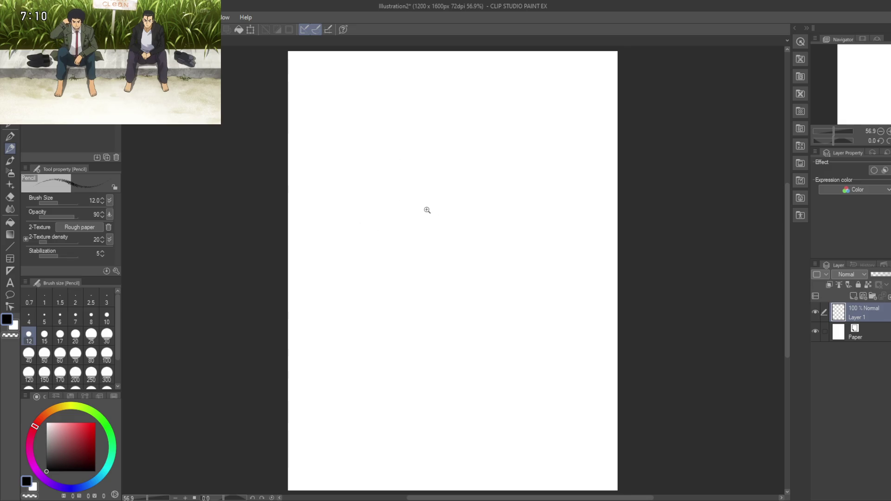
scroll(427, 209, up, 2)
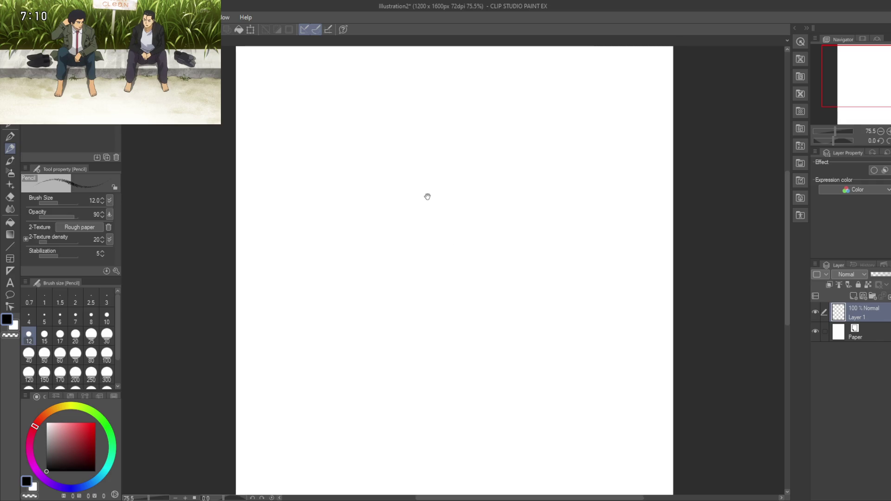
drag(427, 196, 487, 231)
scroll(392, 188, up, 2)
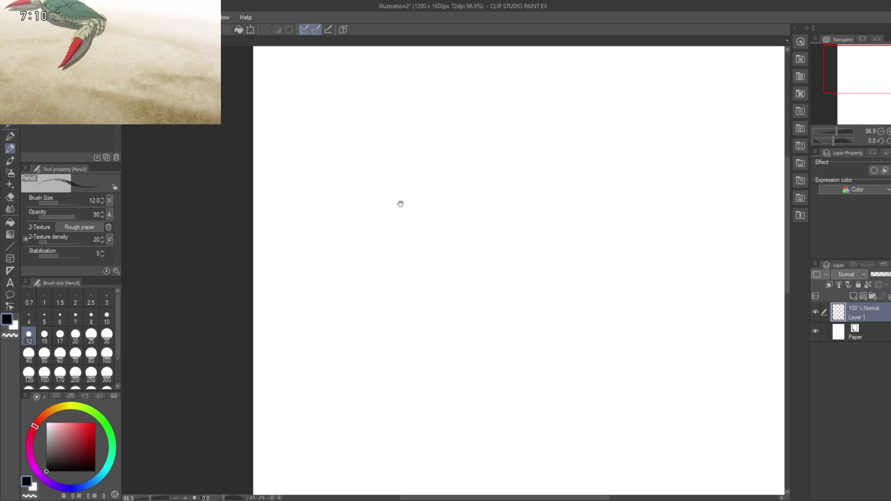
scroll(378, 213, up, 1)
drag(385, 213, 423, 268)
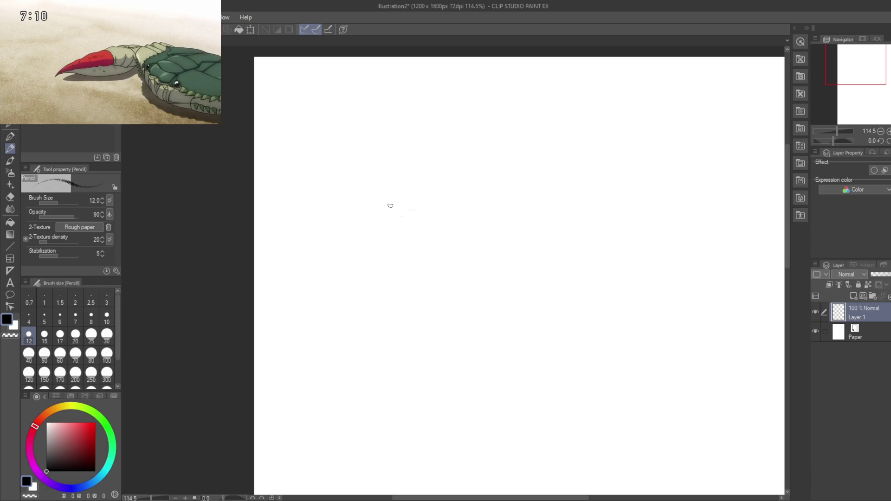
key(bracketright)
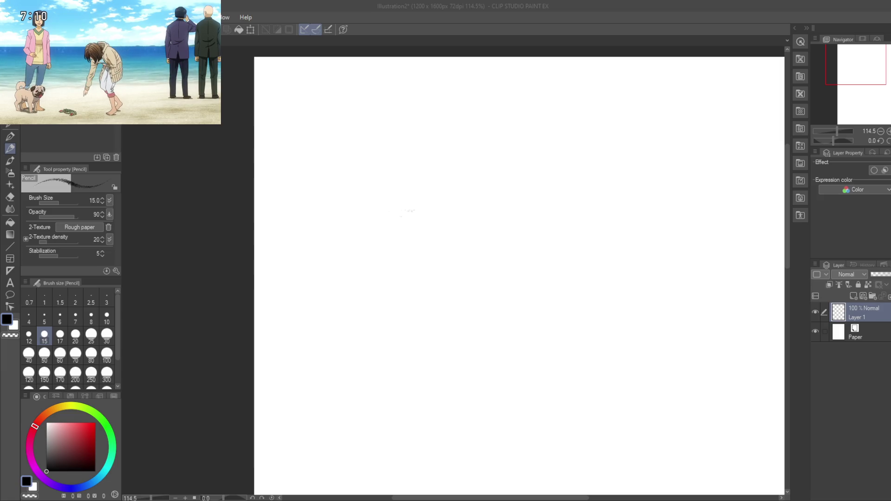
Step: Draw the left eye's upper and lower lids, joining them at the outer corner
click(414, 209)
mouse_move(411, 204)
mouse_down()
mouse_move(445, 217)
mouse_move(339, 188)
mouse_move(416, 205)
mouse_up()
mouse_move(353, 191)
mouse_down()
mouse_move(423, 209)
mouse_move(444, 226)
mouse_up()
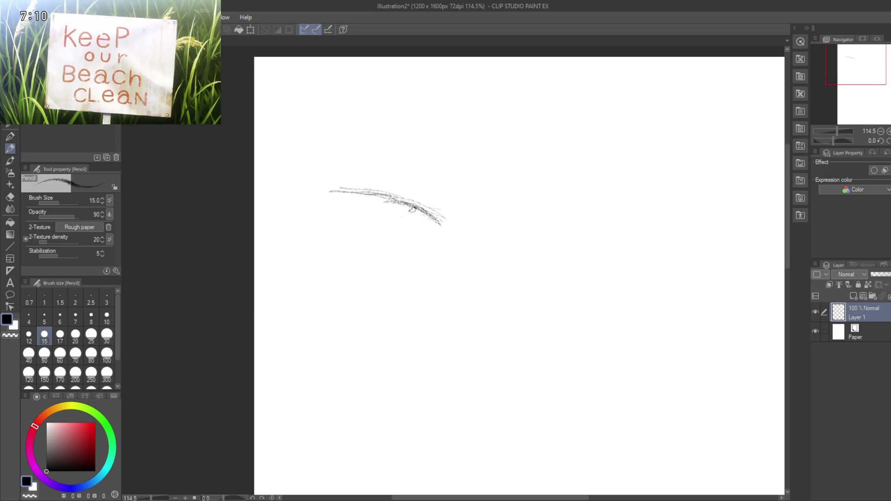
mouse_move(397, 197)
mouse_down()
mouse_move(454, 226)
mouse_move(445, 230)
mouse_up()
mouse_move(321, 190)
mouse_down()
mouse_move(362, 191)
mouse_move(334, 205)
mouse_move(381, 241)
mouse_up()
mouse_move(332, 196)
mouse_down()
mouse_move(353, 231)
mouse_move(394, 254)
mouse_up()
mouse_move(346, 225)
mouse_down()
mouse_move(392, 253)
mouse_move(430, 237)
mouse_move(383, 245)
mouse_up()
drag(450, 236, 409, 239)
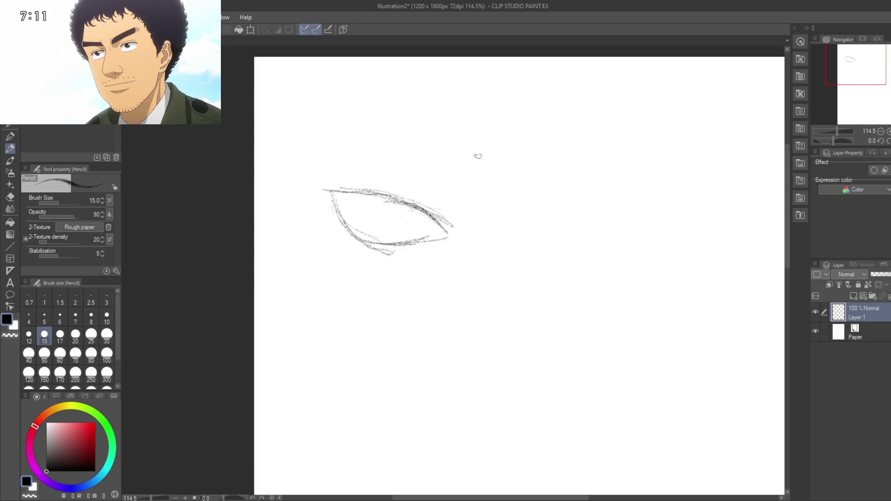
Step: Add the iris curve and an eyelid crease, then a faint diagonal for the second eye
scroll(481, 192, down, 2)
scroll(478, 201, up, 3)
mouse_move(478, 201)
mouse_down()
mouse_move(471, 213)
mouse_move(407, 228)
mouse_up()
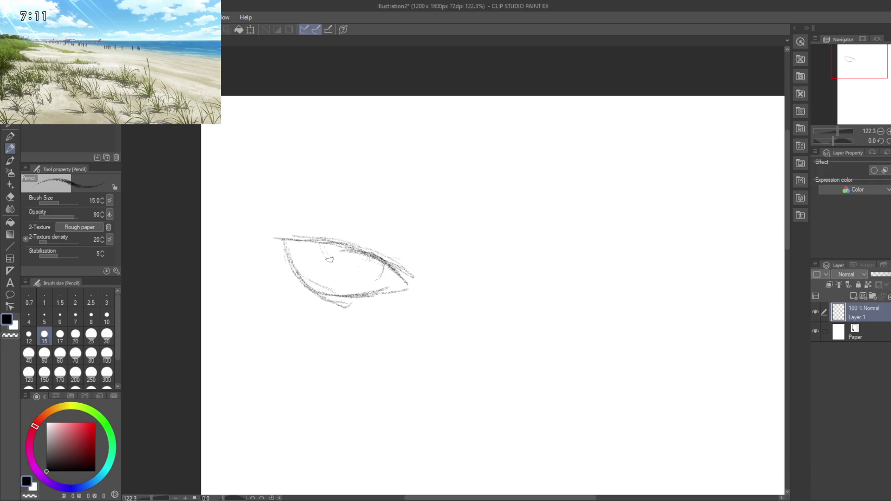
mouse_move(341, 274)
mouse_down()
mouse_move(381, 278)
mouse_move(312, 266)
mouse_up()
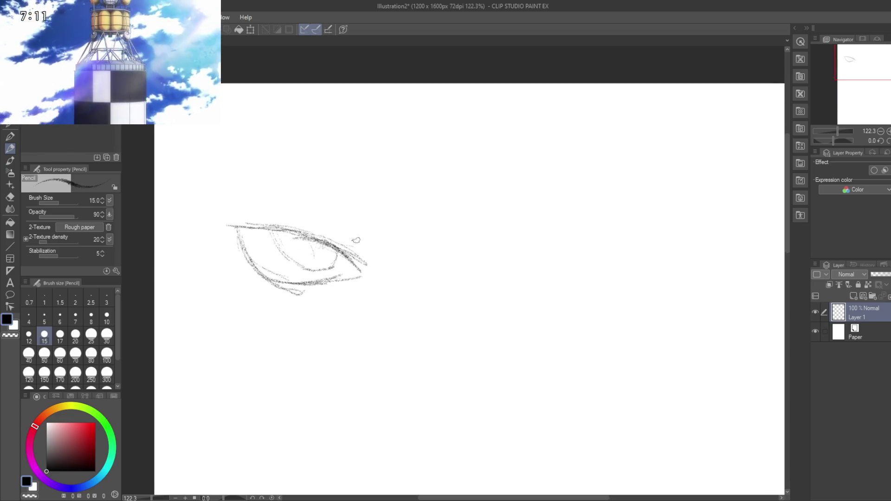
mouse_move(288, 213)
mouse_down()
mouse_move(356, 239)
mouse_move(365, 217)
mouse_move(351, 236)
mouse_up()
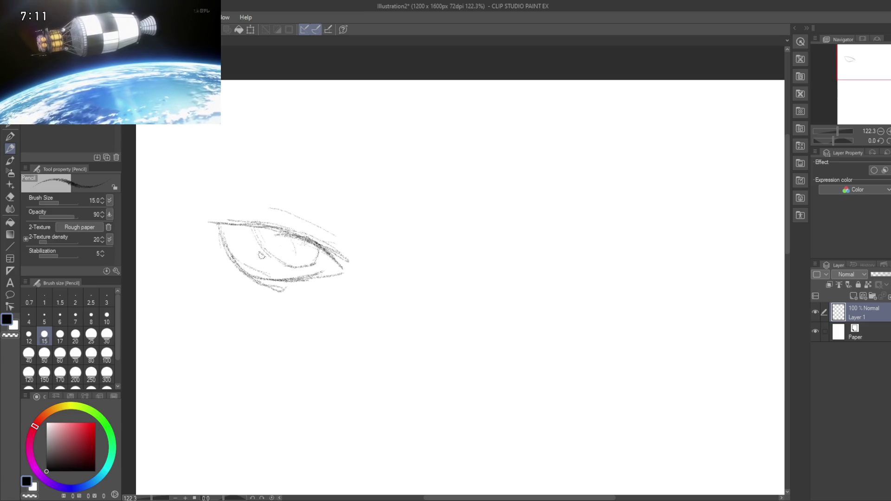
drag(501, 195, 467, 218)
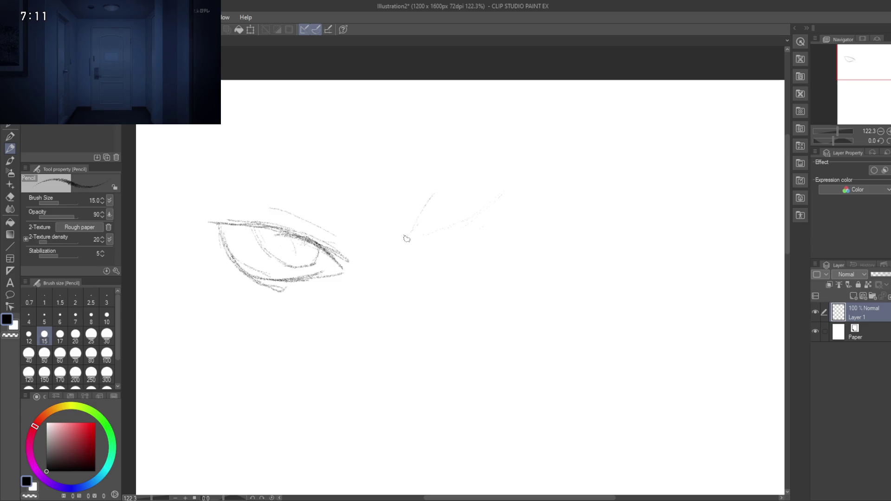
Step: Draw the upward-slanting right eye's lower edge, upper lid and iris
drag(446, 178, 416, 238)
mouse_move(470, 169)
mouse_down()
mouse_move(511, 139)
mouse_move(507, 146)
mouse_up()
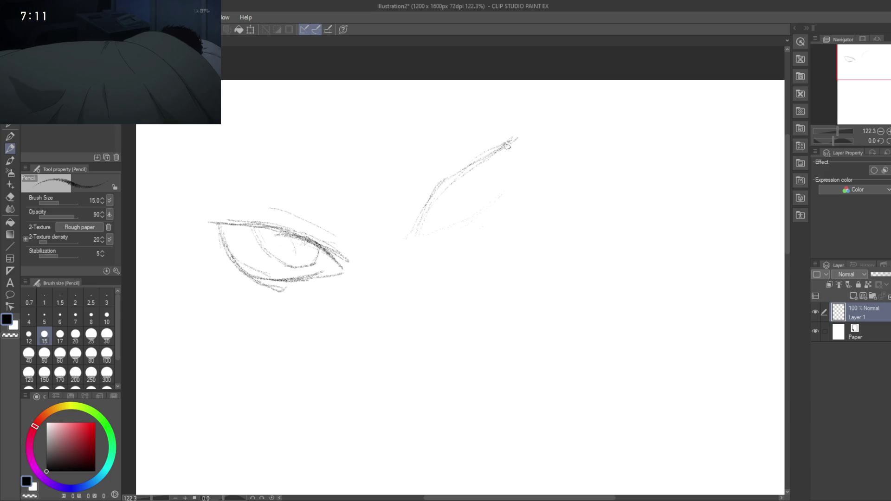
mouse_move(462, 176)
mouse_down()
mouse_move(428, 201)
mouse_move(473, 163)
mouse_up()
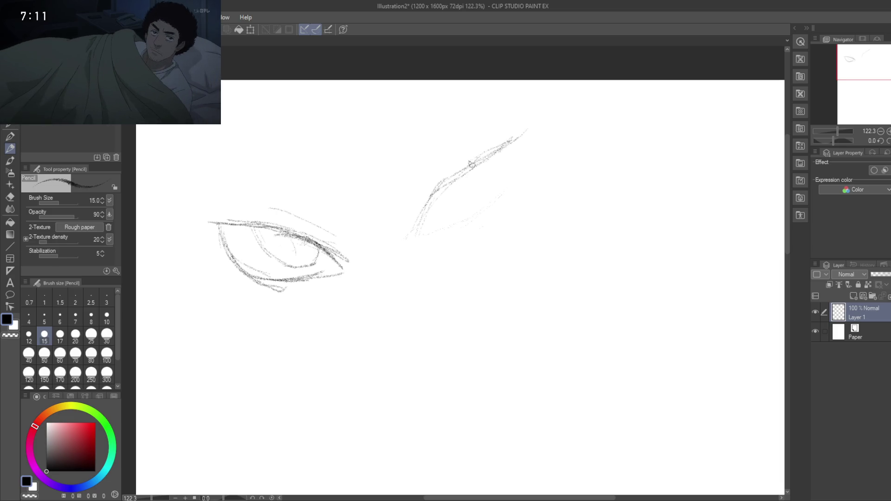
mouse_move(435, 203)
mouse_down()
mouse_move(418, 230)
mouse_move(436, 195)
mouse_move(419, 232)
mouse_move(505, 207)
mouse_move(525, 136)
mouse_up()
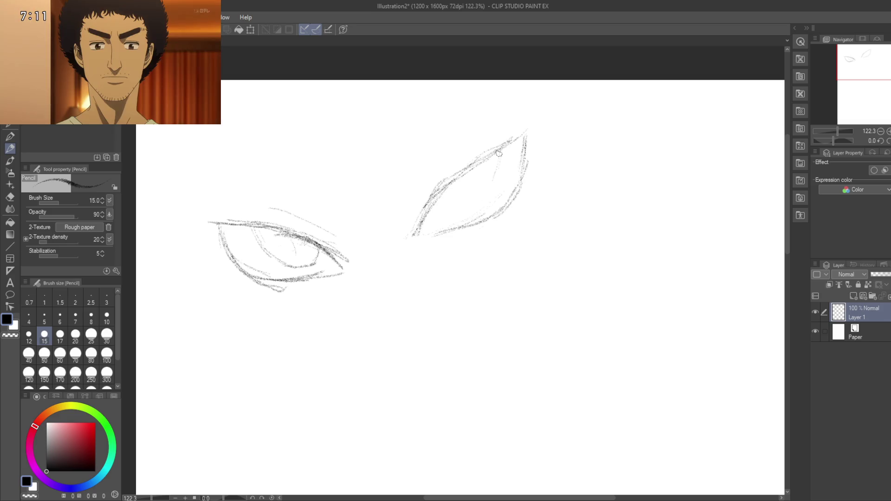
drag(499, 154, 486, 195)
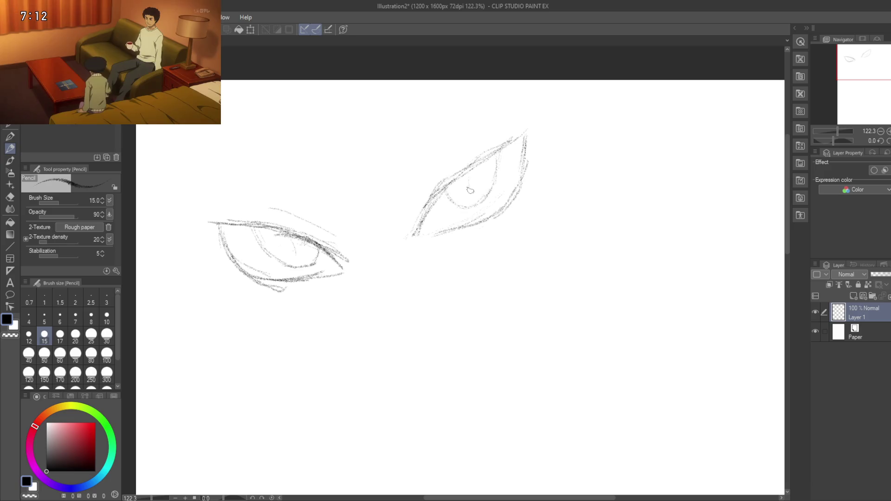
mouse_move(403, 190)
mouse_down()
mouse_move(465, 203)
mouse_move(487, 184)
mouse_up()
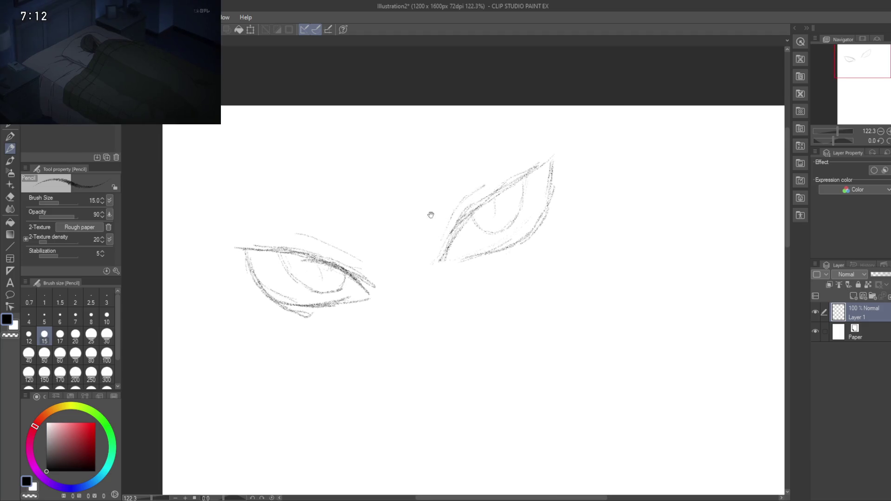
mouse_move(431, 215)
mouse_down()
mouse_move(471, 135)
mouse_move(463, 146)
mouse_up()
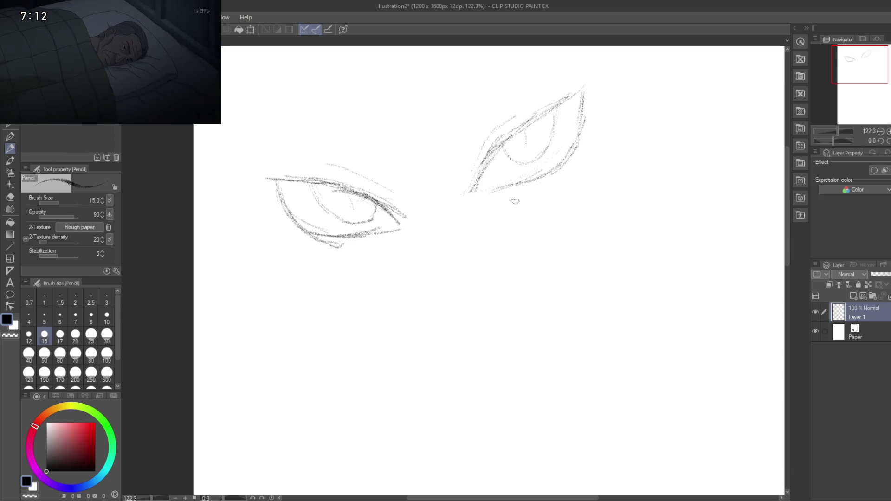
Step: Draw the nose's shaded side line below the eyes and a first slanted mouth stroke
mouse_move(453, 225)
mouse_down()
mouse_move(474, 219)
mouse_move(458, 201)
mouse_move(474, 253)
mouse_up()
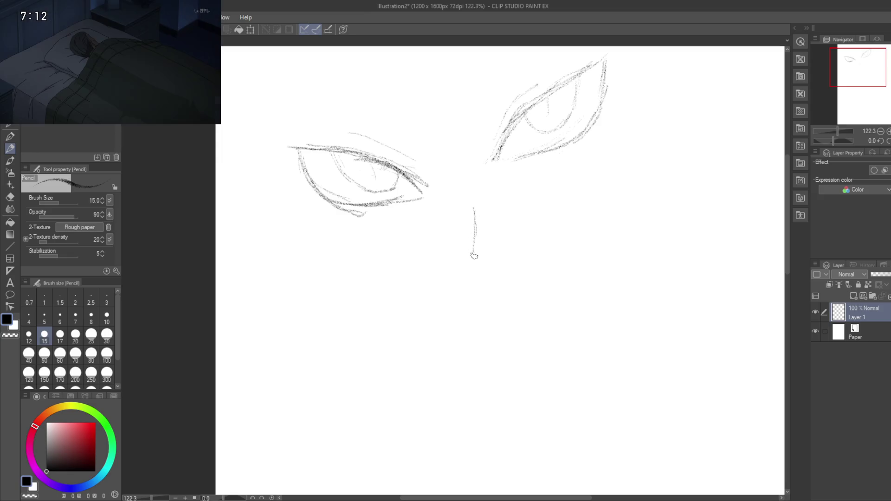
drag(482, 271, 441, 231)
mouse_move(456, 265)
mouse_down()
mouse_move(447, 320)
mouse_move(436, 281)
mouse_up()
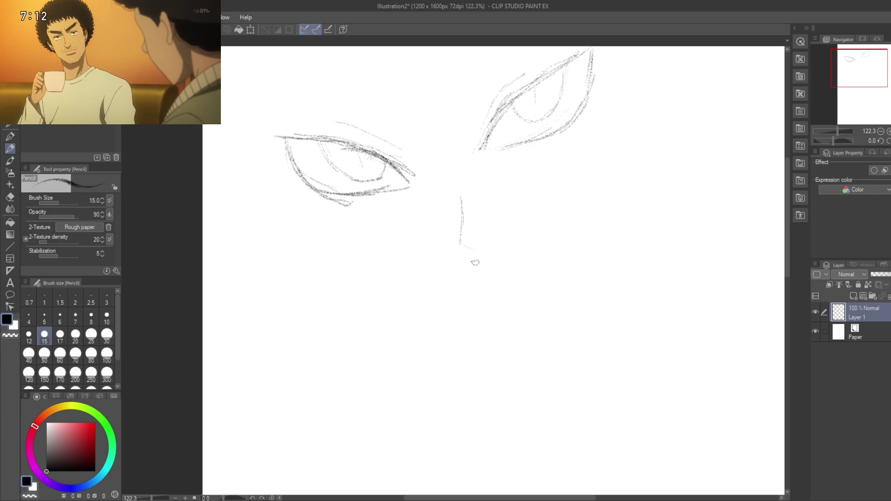
drag(475, 263, 424, 255)
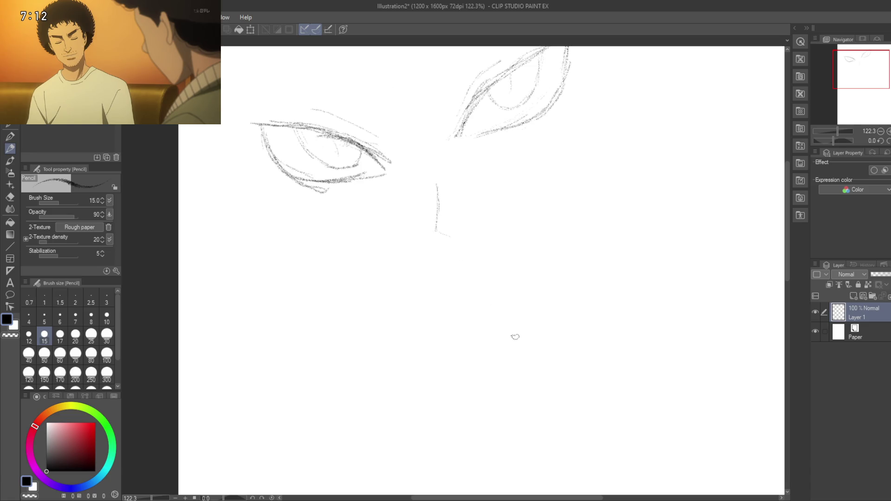
drag(441, 188, 466, 233)
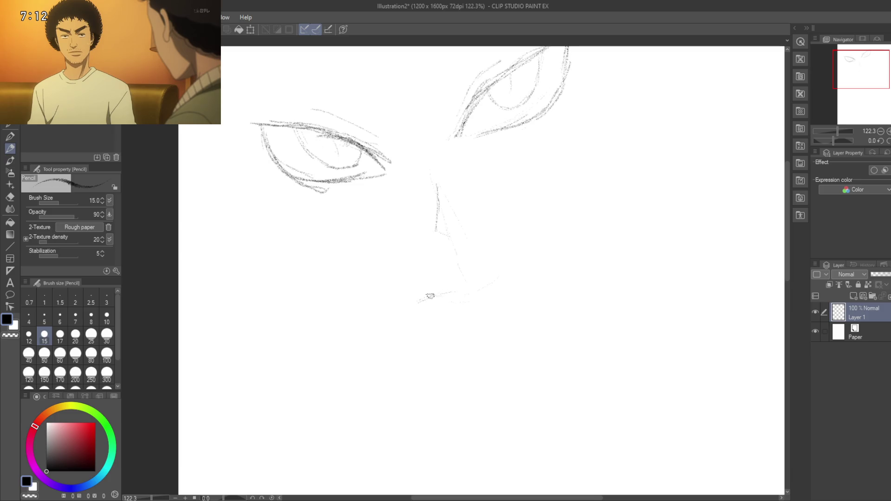
drag(420, 302, 511, 268)
Step: Erase the first mouth line and redraw a slanted mouth with a darkened upper lip
drag(474, 293, 518, 268)
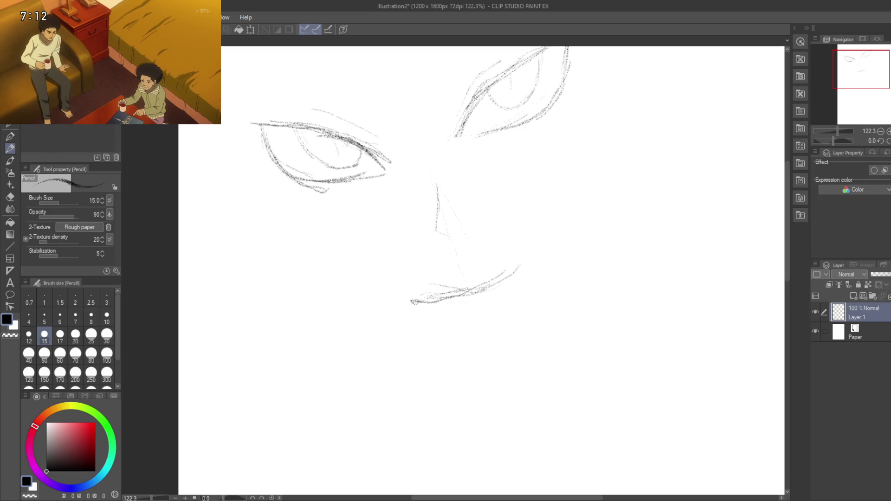
key(e)
mouse_move(422, 294)
mouse_down()
mouse_move(408, 305)
mouse_move(450, 292)
mouse_move(469, 304)
mouse_move(504, 288)
mouse_up()
key(p)
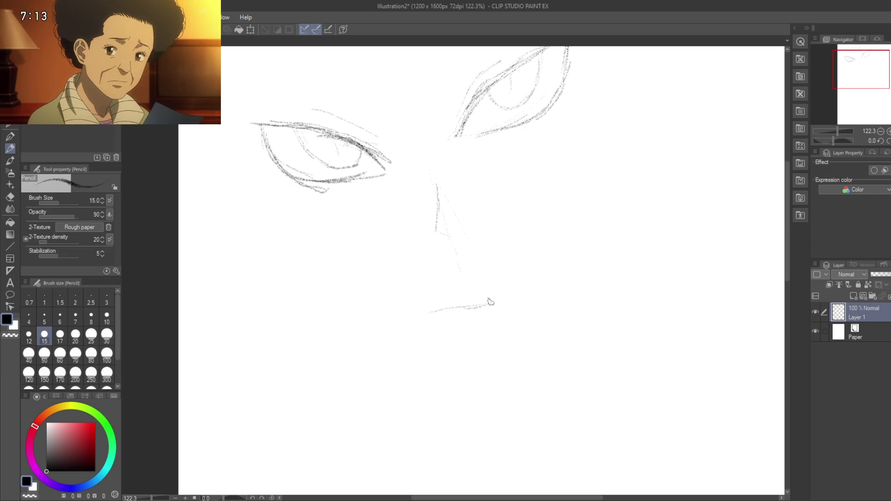
mouse_move(463, 306)
mouse_down()
mouse_move(506, 291)
mouse_move(541, 261)
mouse_up()
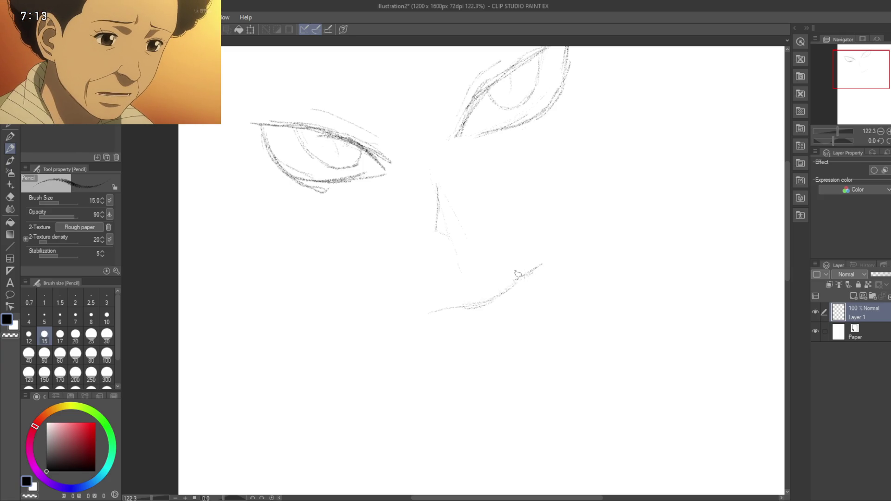
drag(537, 268, 520, 300)
mouse_move(529, 284)
mouse_down()
mouse_move(482, 332)
mouse_move(411, 322)
mouse_move(482, 341)
mouse_move(501, 256)
mouse_move(509, 302)
mouse_up()
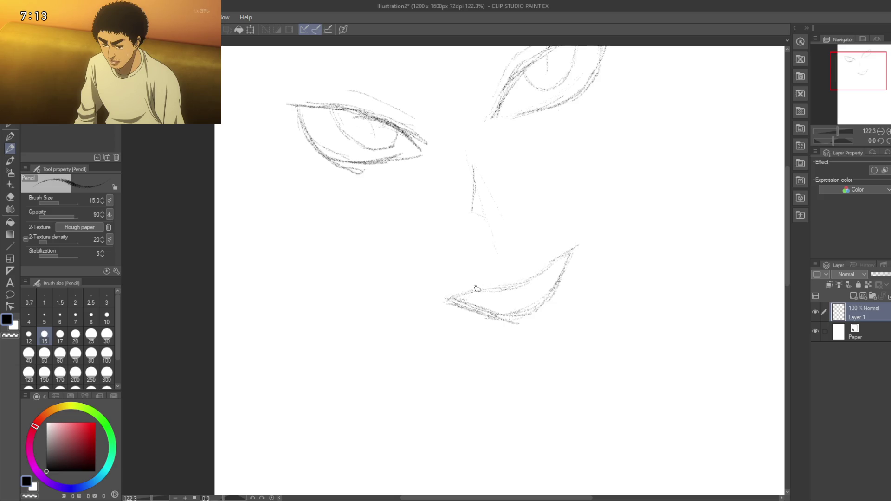
mouse_move(477, 288)
mouse_down()
mouse_move(539, 267)
mouse_move(501, 306)
mouse_up()
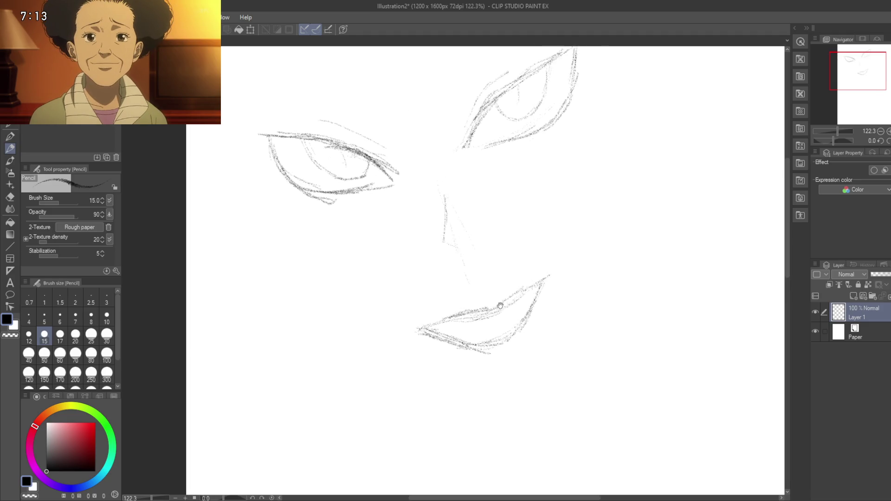
Step: Erase the lips and redraw a slanted grin with a fang at its right corner and a lower lip
key(e)
mouse_move(442, 333)
mouse_down()
mouse_move(545, 291)
mouse_move(467, 308)
mouse_move(483, 319)
mouse_up()
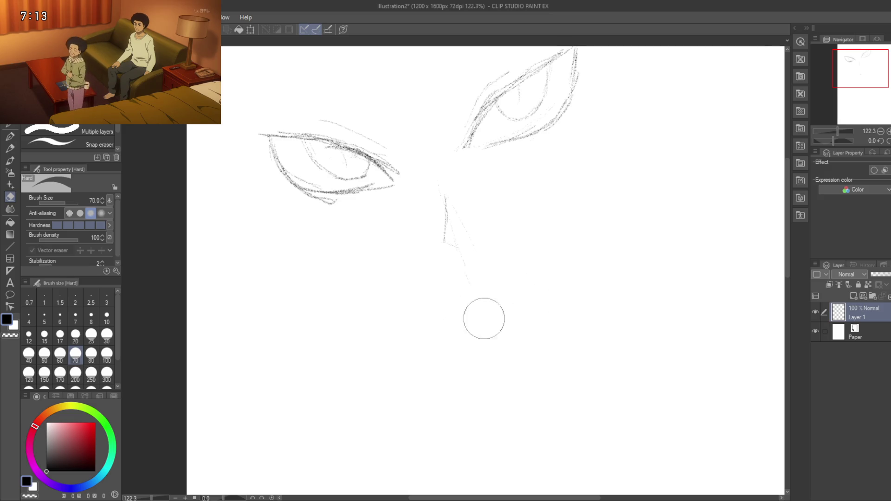
key(p)
key(p)
drag(429, 293, 510, 265)
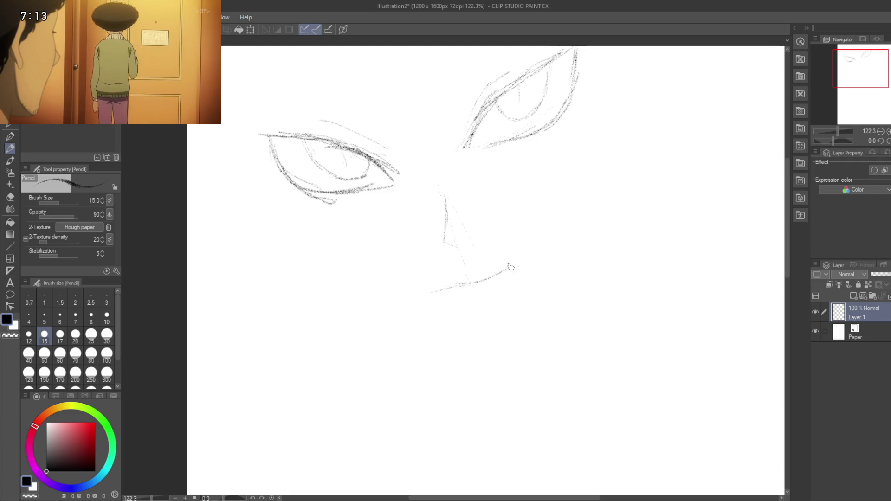
mouse_move(461, 284)
mouse_down()
mouse_move(493, 279)
mouse_move(543, 239)
mouse_up()
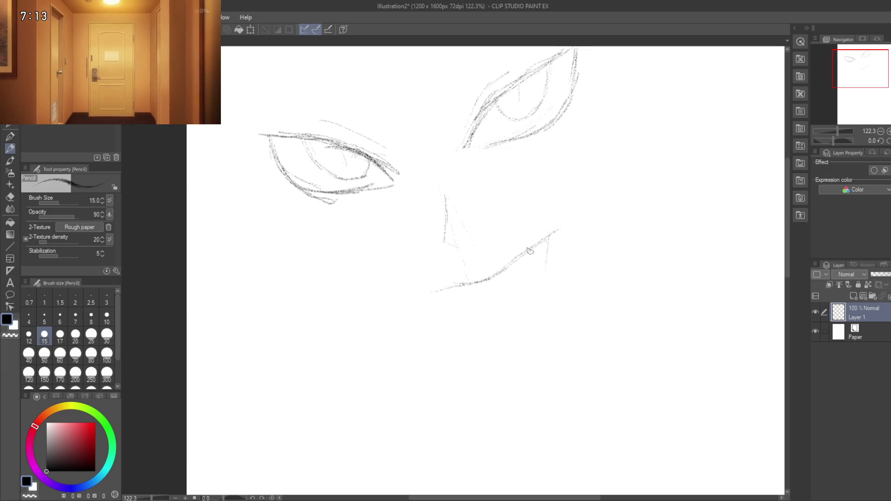
drag(546, 237, 564, 227)
mouse_move(557, 267)
mouse_down()
mouse_move(558, 241)
mouse_move(562, 286)
mouse_up()
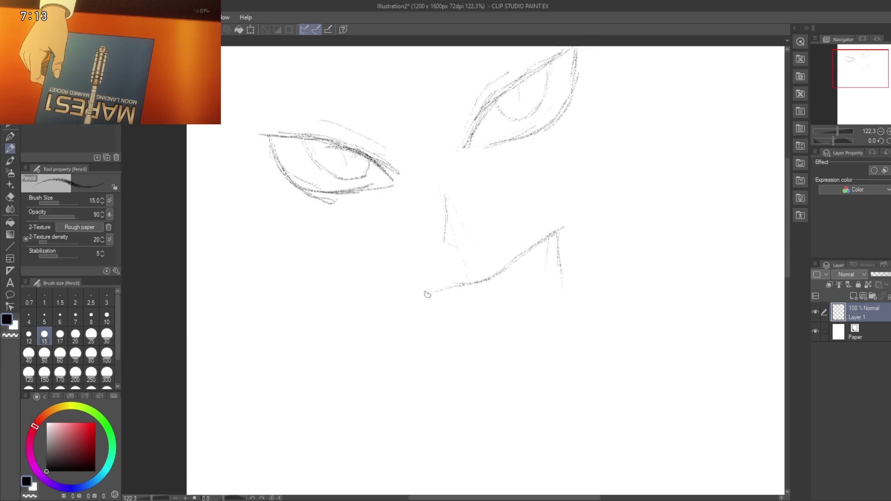
drag(433, 298, 466, 305)
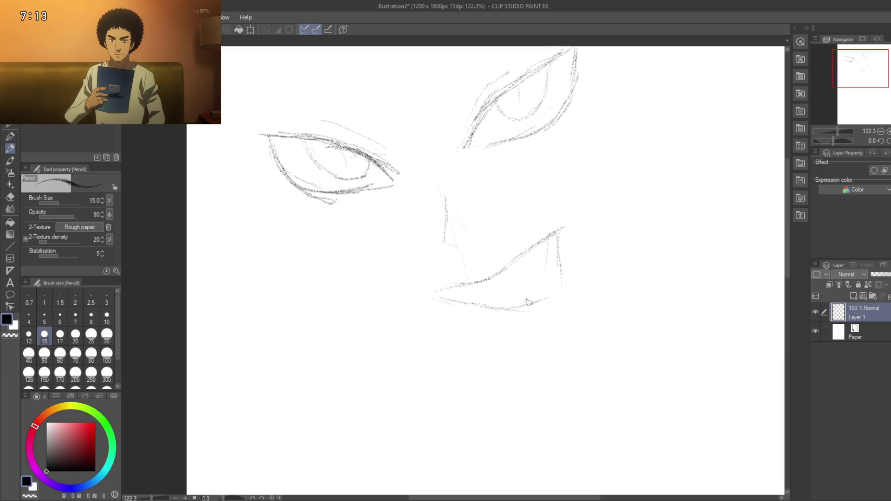
mouse_move(542, 304)
mouse_down()
mouse_move(616, 225)
mouse_move(563, 280)
mouse_up()
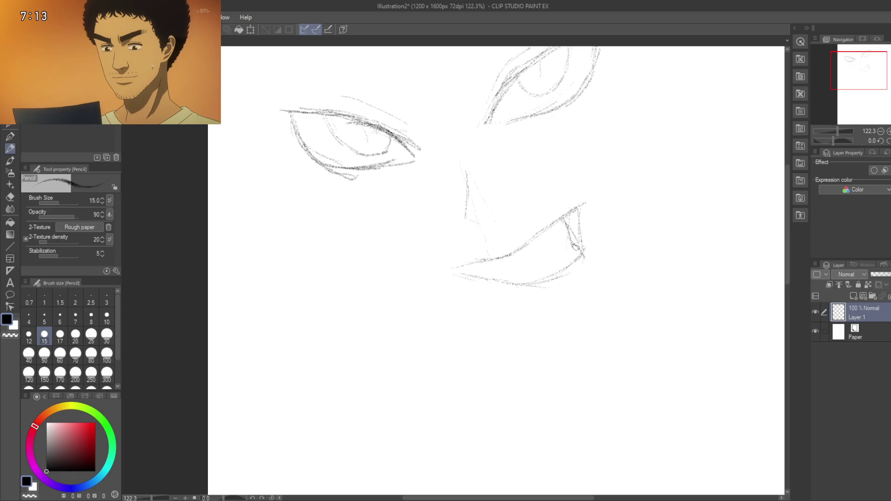
mouse_move(568, 248)
mouse_down()
mouse_move(506, 299)
mouse_move(496, 280)
mouse_move(523, 286)
mouse_move(512, 266)
mouse_up()
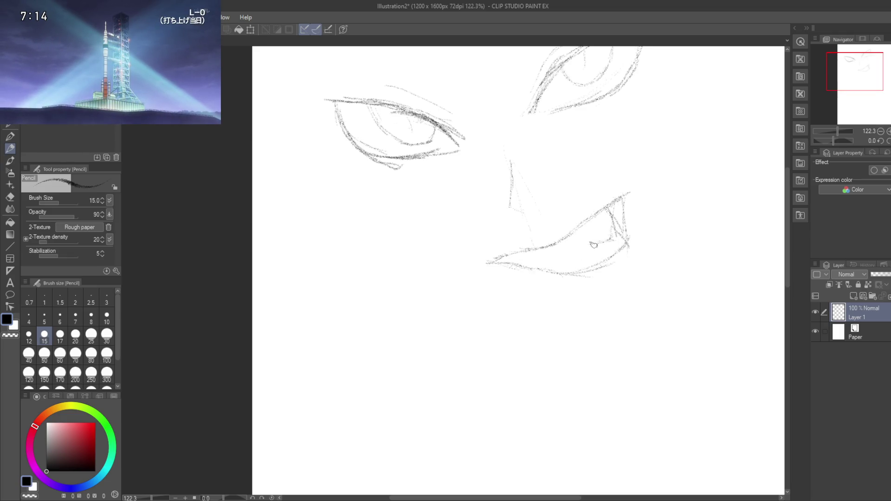
Step: Sketch an eyebrow over the left eye and a long rising brow line over the right eye
mouse_move(535, 214)
mouse_down()
mouse_move(511, 293)
mouse_move(495, 278)
mouse_move(494, 297)
mouse_up()
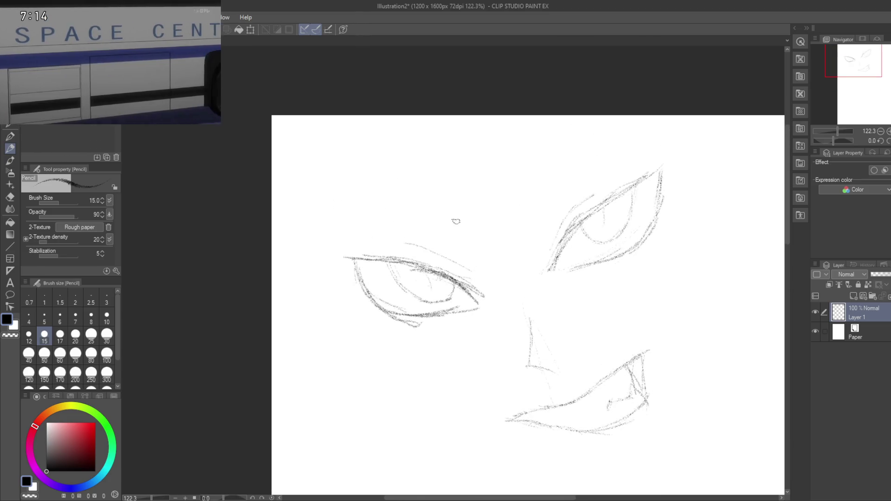
drag(473, 224, 376, 198)
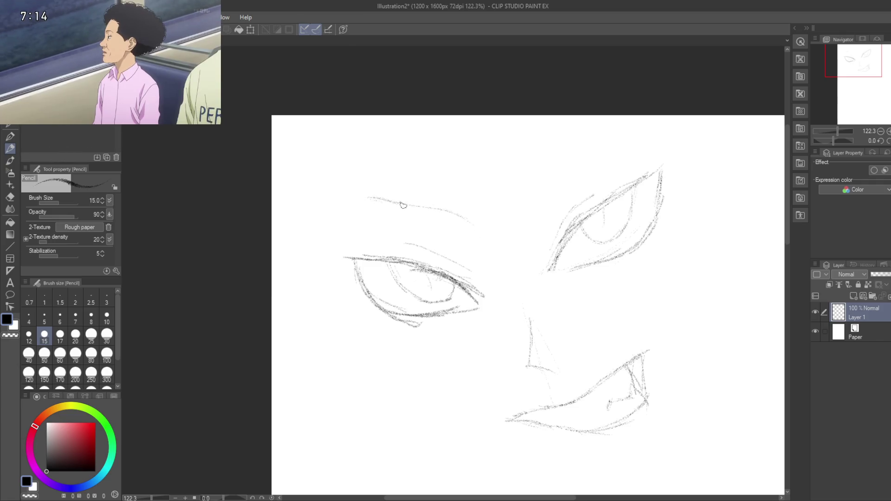
drag(410, 209, 473, 216)
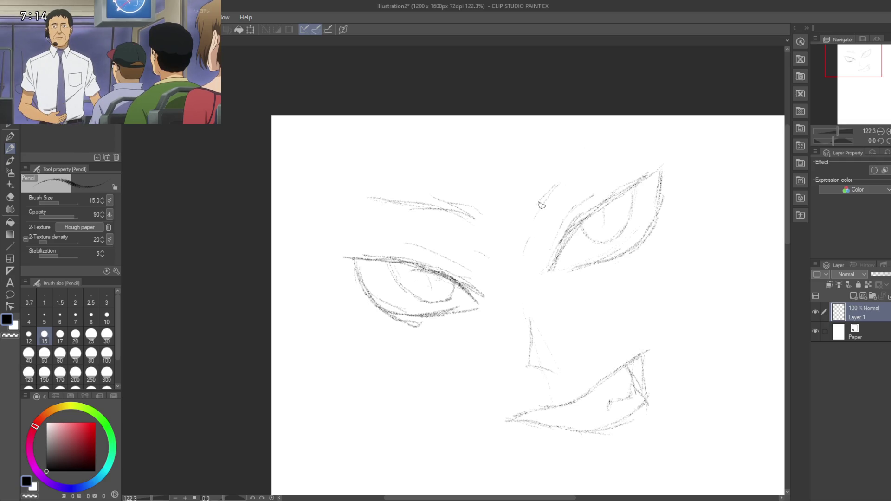
drag(551, 192, 582, 161)
mouse_move(560, 190)
mouse_down()
mouse_move(620, 141)
mouse_move(597, 154)
mouse_up()
drag(552, 193, 635, 130)
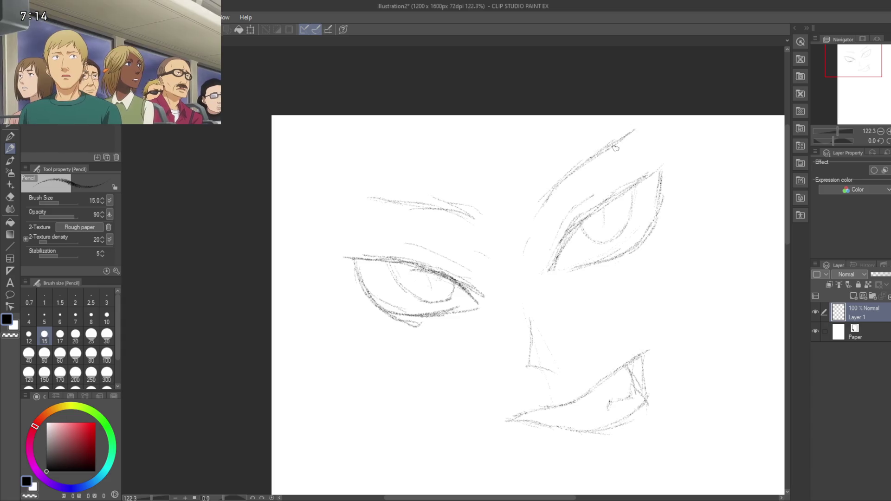
drag(580, 163, 636, 123)
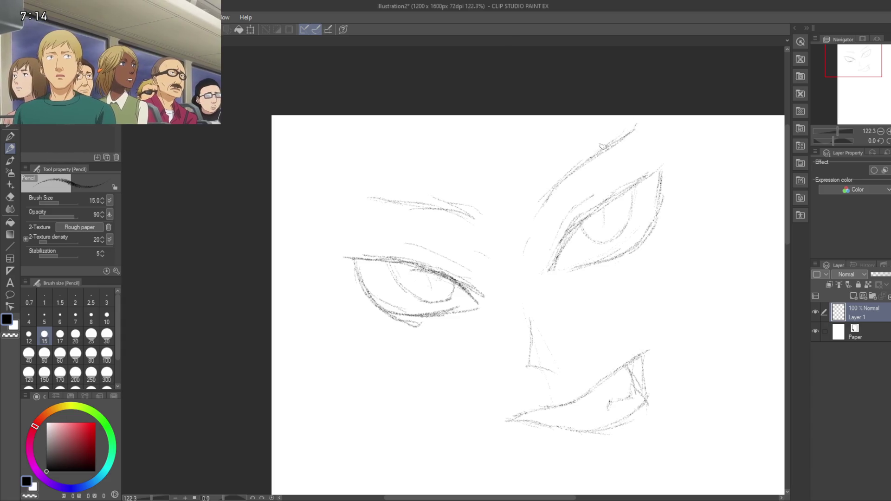
Step: Darken the left eyebrow from its start to its outer end
drag(362, 195, 426, 202)
drag(359, 192, 395, 203)
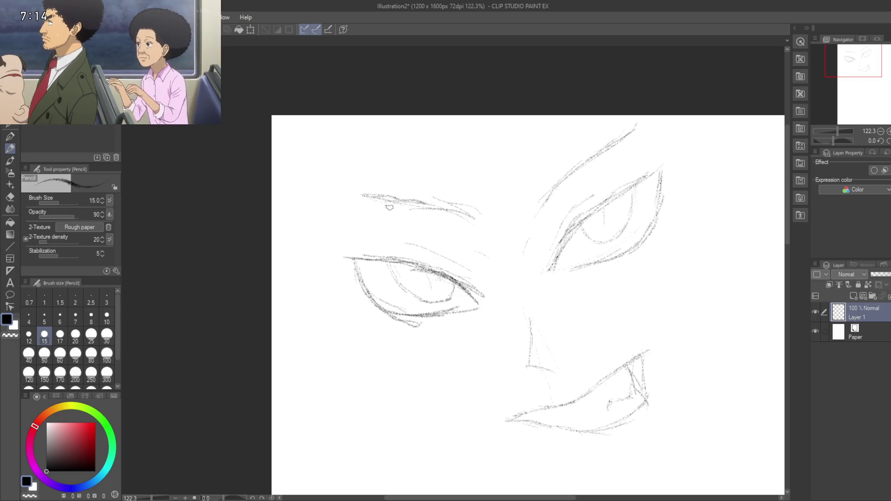
drag(450, 210, 483, 222)
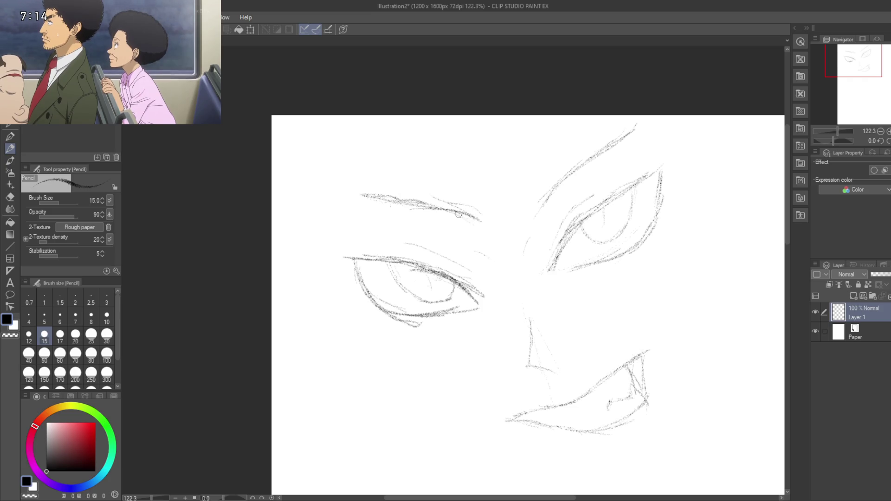
scroll(448, 297, down, 5)
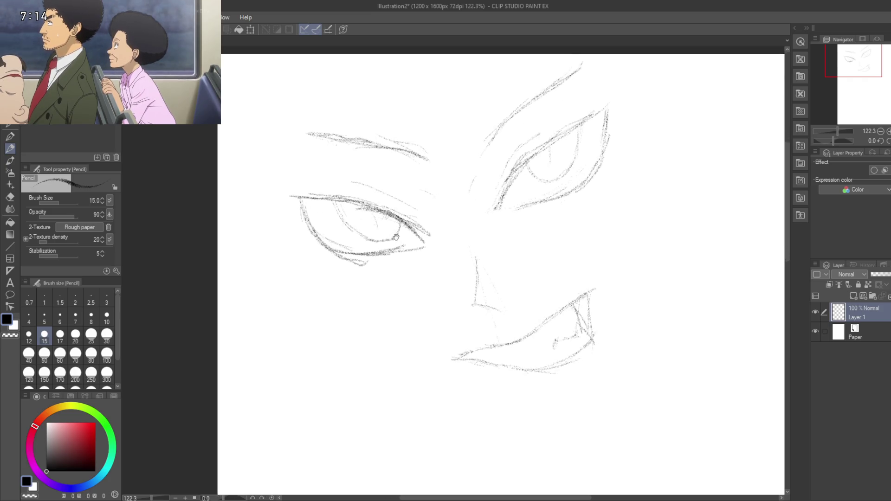
Step: Bring the chin into view and draw a line up the right cheek
scroll(433, 247, up, 3)
scroll(433, 247, down, 3)
scroll(433, 247, up, 4)
mouse_move(429, 222)
mouse_down()
mouse_move(447, 192)
mouse_move(422, 233)
mouse_move(416, 228)
mouse_up()
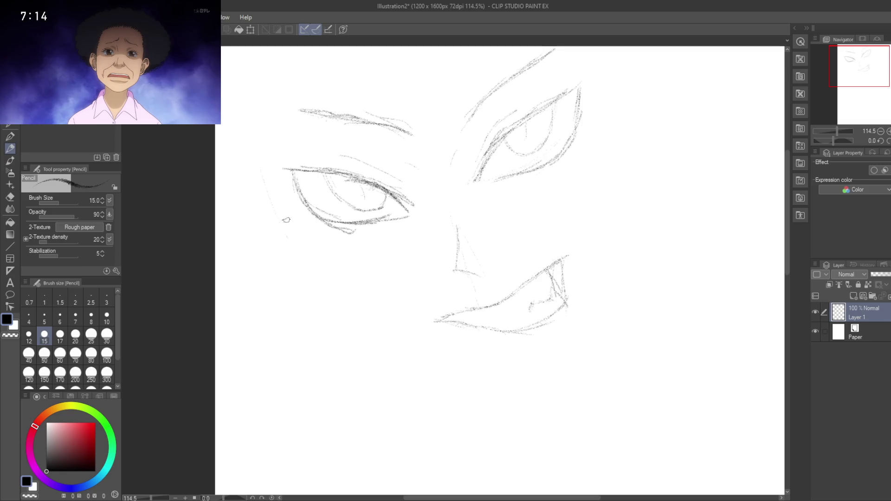
drag(307, 272, 284, 157)
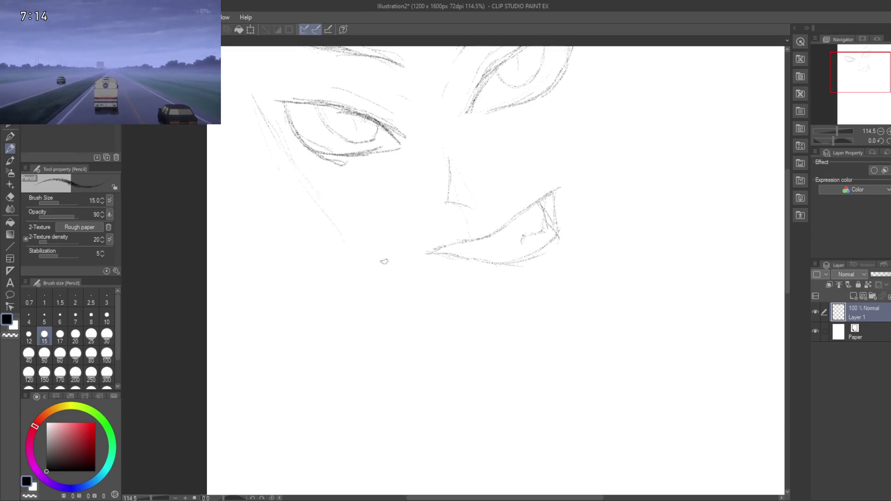
mouse_move(386, 258)
mouse_down()
mouse_move(482, 330)
mouse_move(588, 236)
mouse_up()
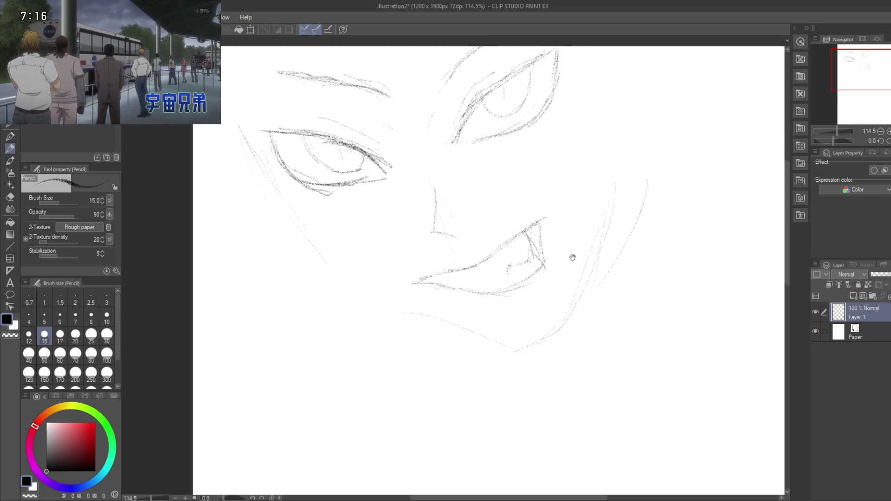
mouse_move(573, 257)
mouse_down()
mouse_move(579, 290)
mouse_move(556, 332)
mouse_up()
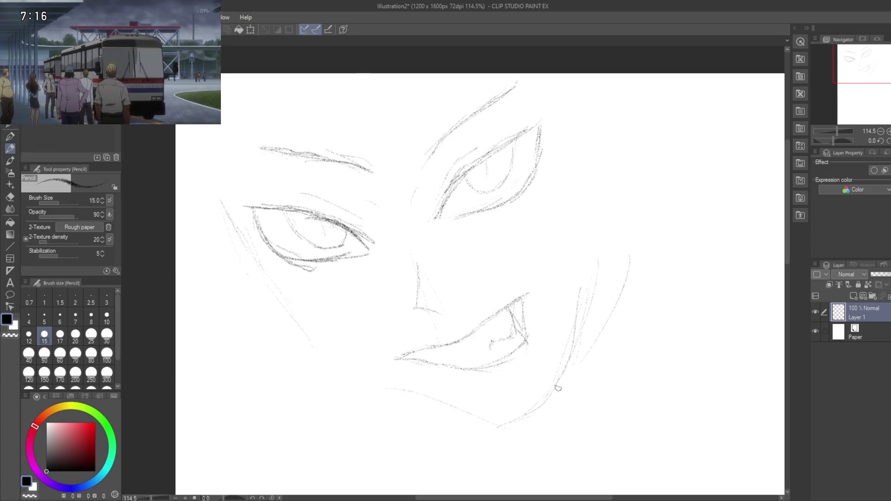
mouse_move(575, 328)
mouse_down()
mouse_move(563, 313)
mouse_move(589, 249)
mouse_up()
Step: Darken the left eye's lower outline, then review the whole face down to the pointed chin
drag(500, 278, 486, 183)
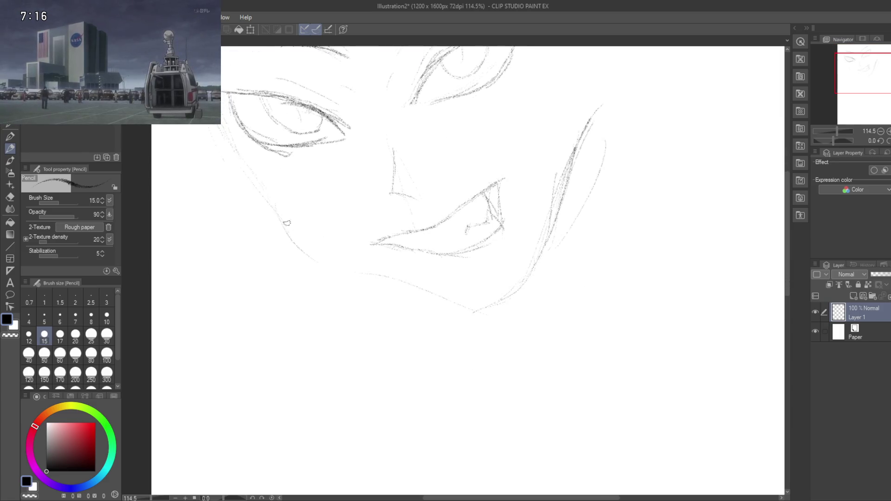
drag(365, 273, 396, 198)
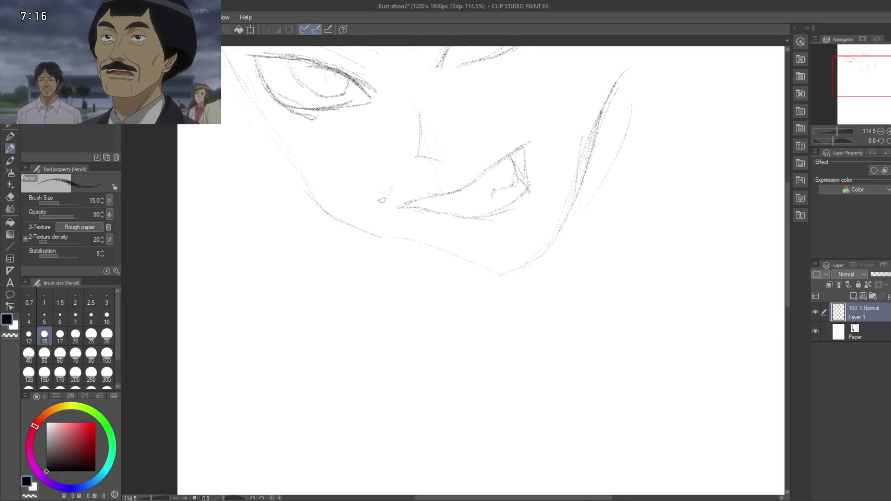
drag(370, 176, 423, 242)
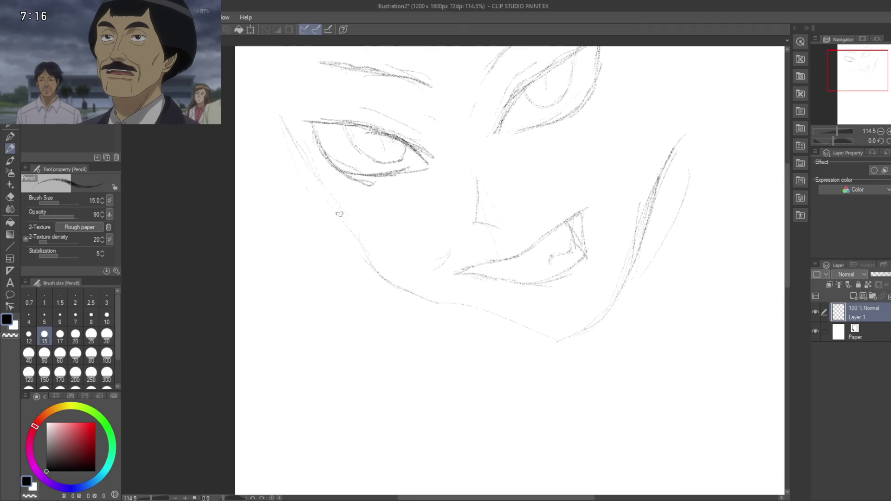
mouse_move(316, 223)
ctrl+mouse_down()
mouse_move(398, 258)
mouse_move(368, 265)
mouse_move(398, 265)
mouse_move(436, 306)
ctrl+mouse_up()
drag(391, 263, 373, 244)
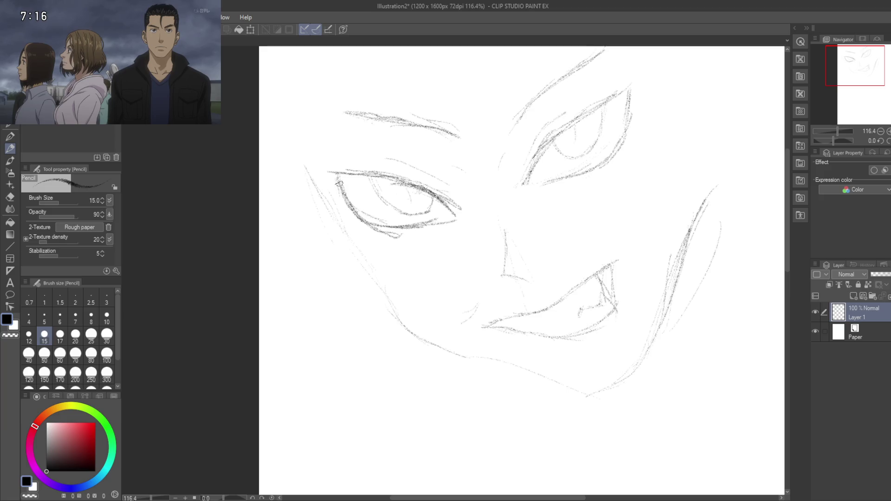
mouse_move(340, 179)
mouse_down()
mouse_move(359, 210)
mouse_move(384, 223)
mouse_up()
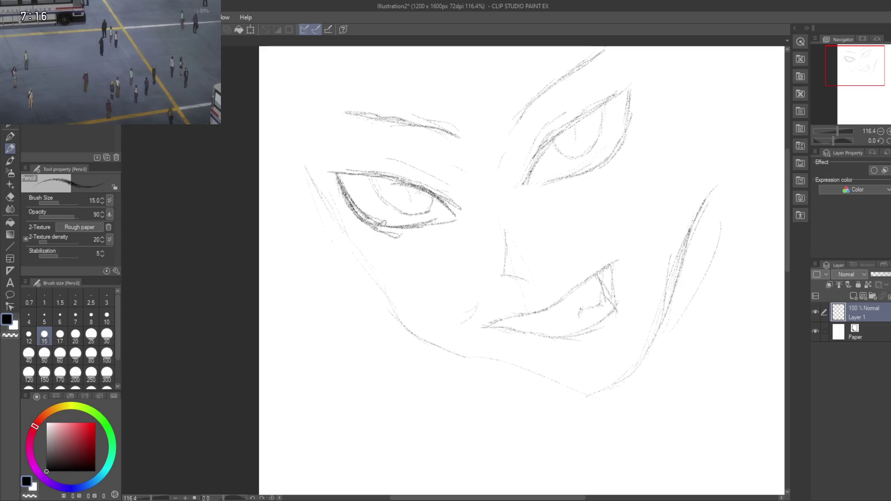
drag(486, 255, 520, 274)
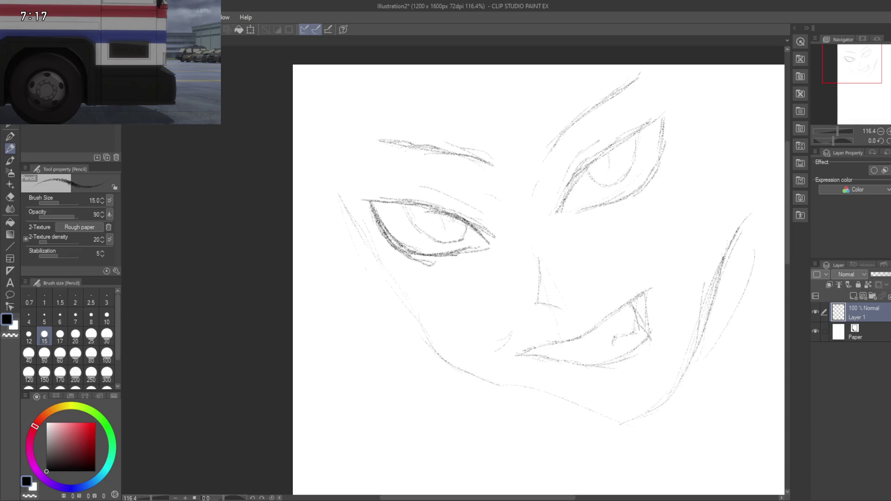
drag(478, 248, 402, 267)
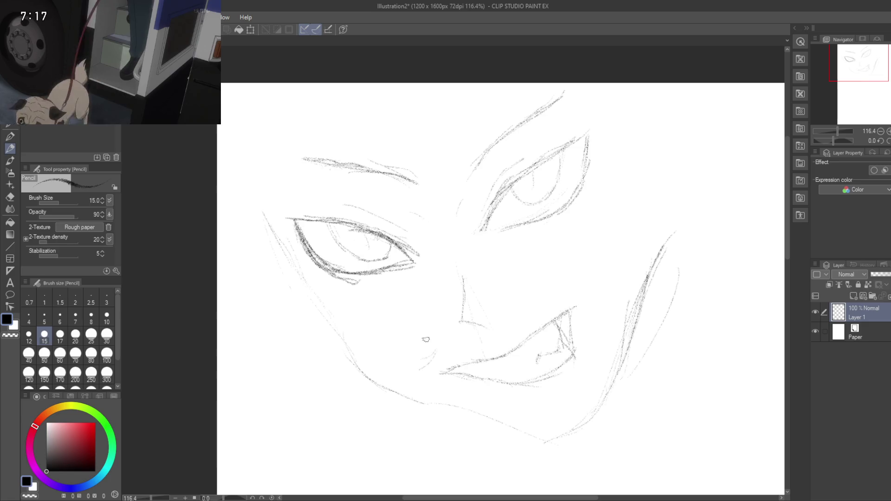
drag(418, 364, 405, 261)
scroll(493, 267, down, 2)
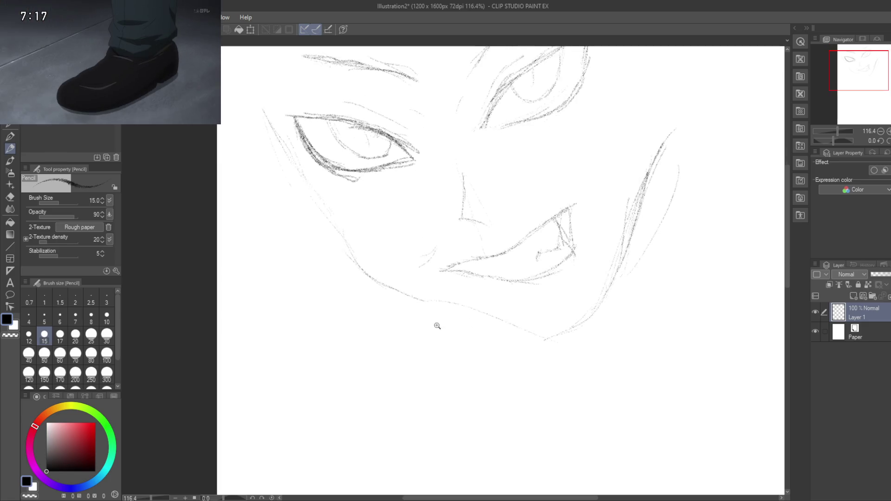
Step: Erase part of the right cheek line with the Eraser
scroll(438, 325, down, 3)
scroll(410, 339, up, 2)
drag(434, 358, 392, 333)
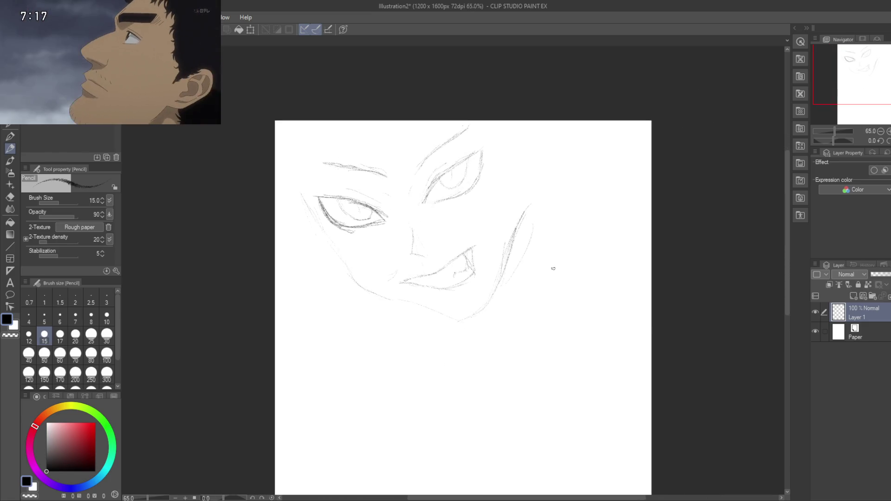
key(e)
mouse_move(529, 235)
mouse_down()
mouse_move(537, 191)
mouse_move(505, 273)
mouse_move(519, 253)
mouse_up()
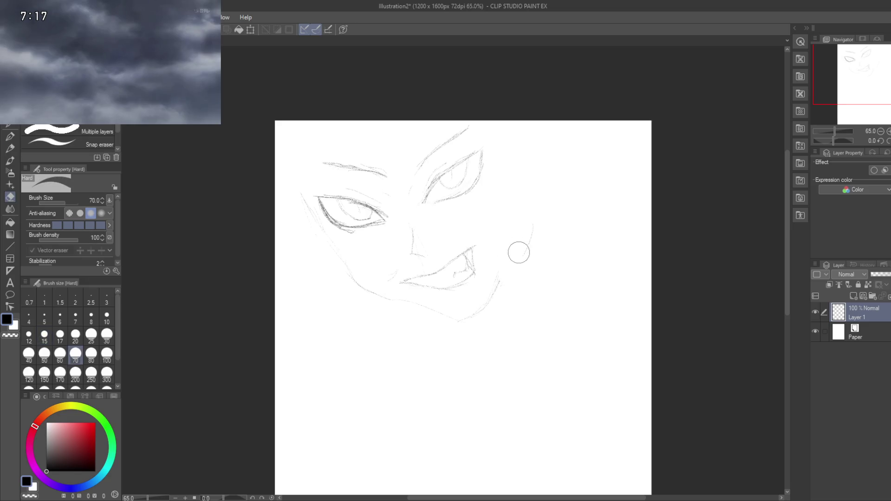
mouse_move(488, 321)
mouse_down()
mouse_move(480, 284)
mouse_move(503, 384)
mouse_up()
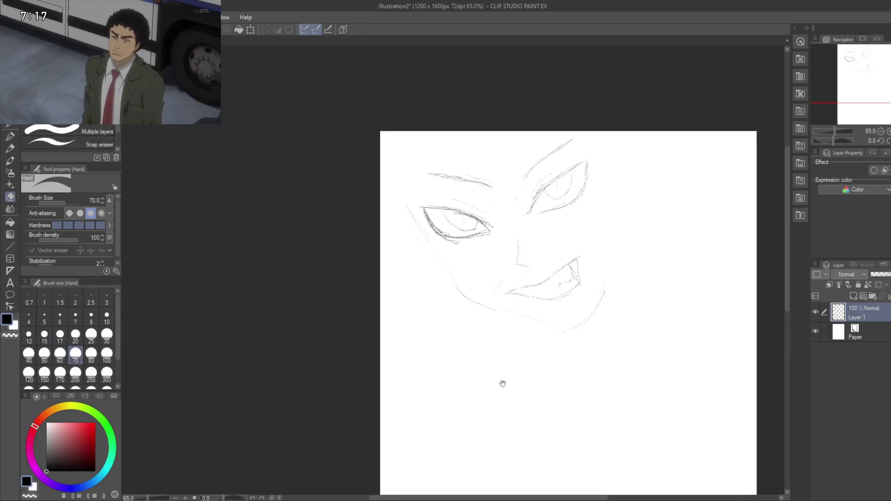
Step: Switch back to the Pencil and zoom in on the empty canvas below the face
key(p)
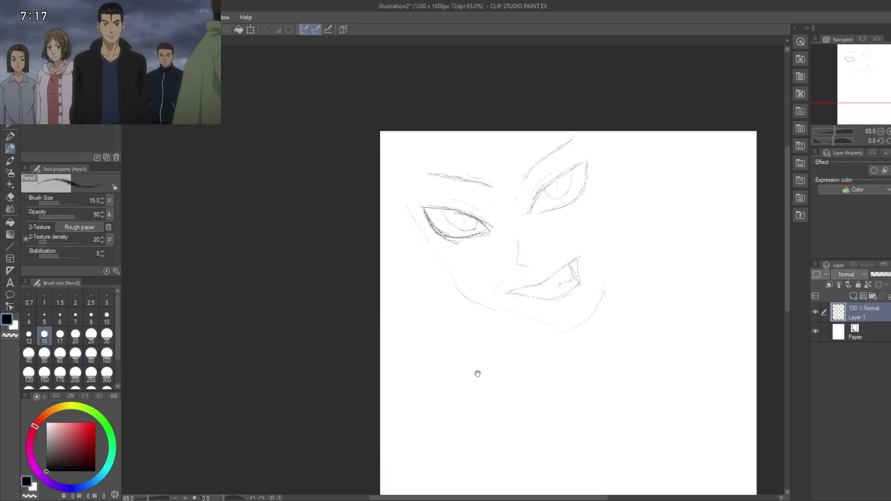
drag(487, 378, 445, 293)
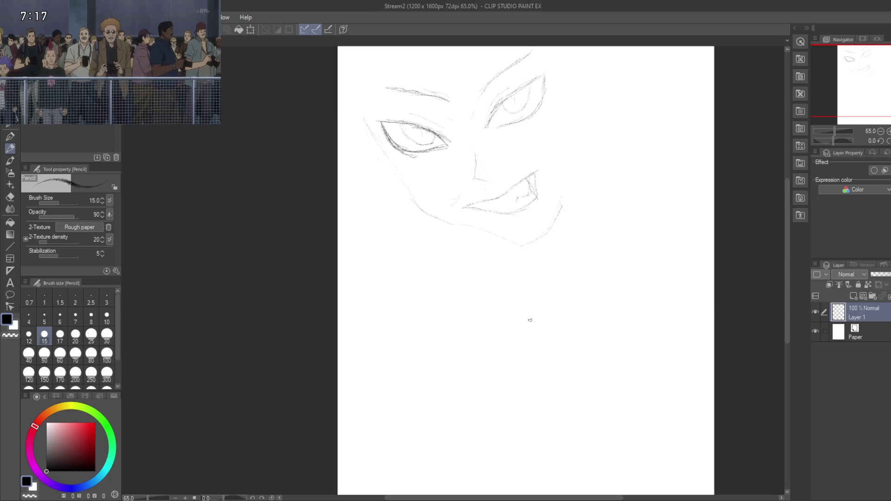
drag(392, 285, 380, 278)
mouse_move(423, 309)
mouse_down()
mouse_move(404, 275)
mouse_move(394, 350)
mouse_up()
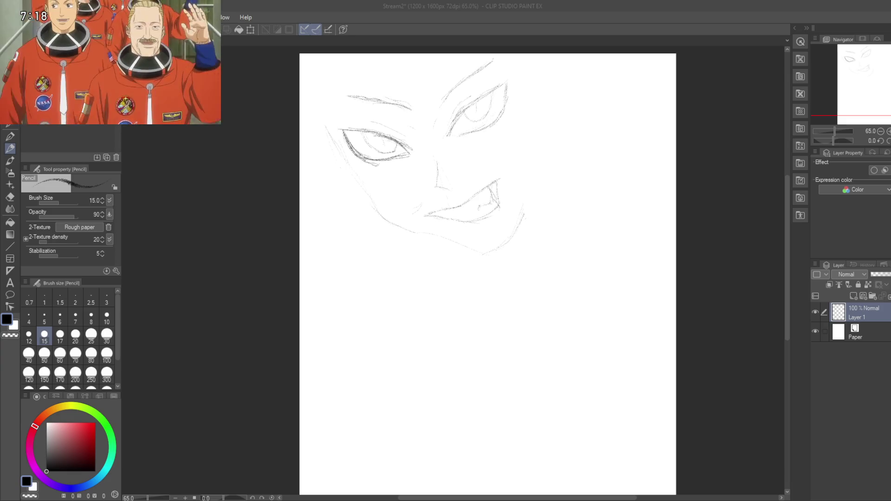
mouse_move(388, 337)
mouse_down()
mouse_move(453, 293)
mouse_move(497, 279)
mouse_move(464, 221)
mouse_move(472, 258)
mouse_up()
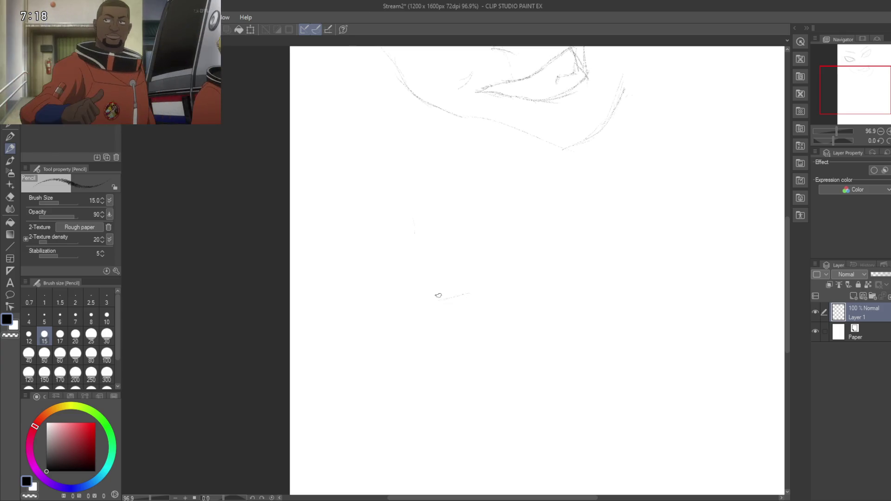
Step: Sketch the new eye's long line, corner stroke, darkened upper edge and top lashes
drag(479, 288, 395, 310)
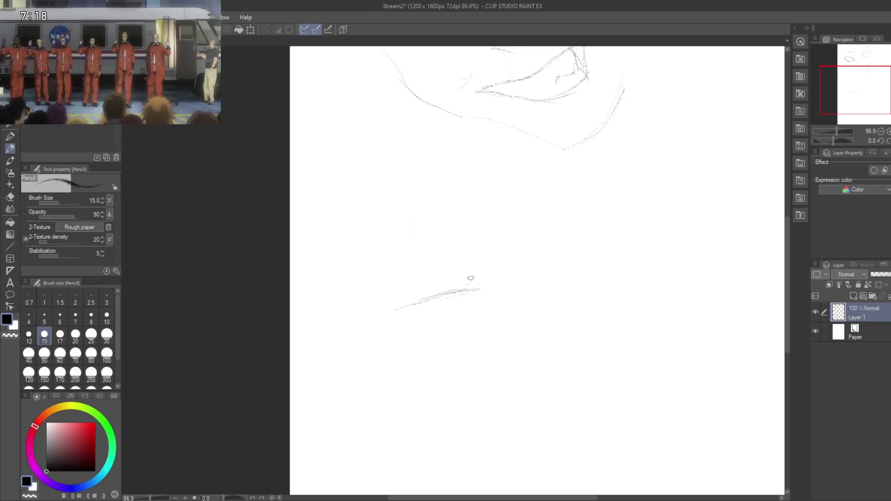
mouse_move(485, 279)
mouse_down()
mouse_move(487, 261)
mouse_move(439, 236)
mouse_up()
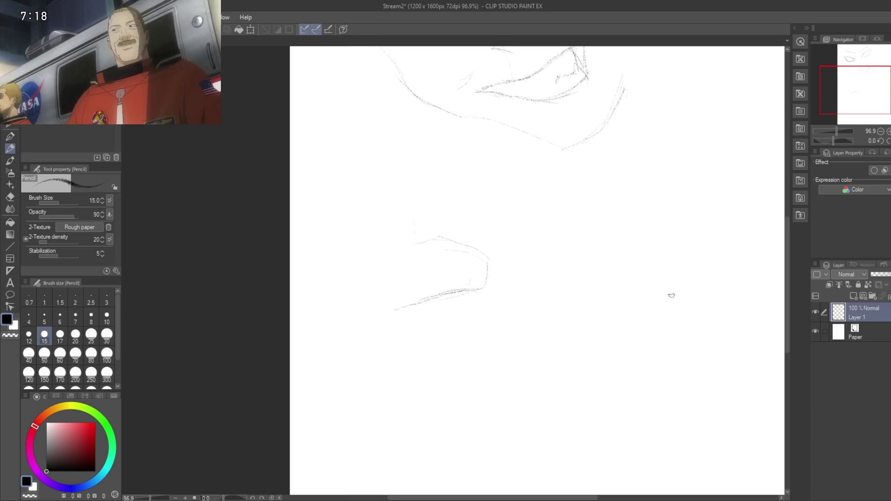
mouse_move(424, 295)
middle_down()
mouse_move(472, 273)
mouse_move(530, 285)
middle_up()
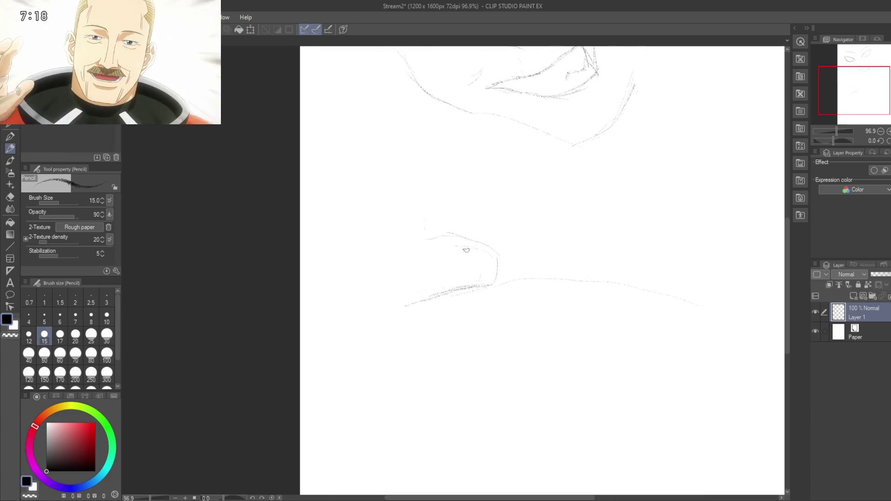
mouse_move(473, 239)
mouse_down()
mouse_move(408, 241)
mouse_move(388, 277)
mouse_move(389, 269)
mouse_move(408, 304)
mouse_move(374, 270)
mouse_up()
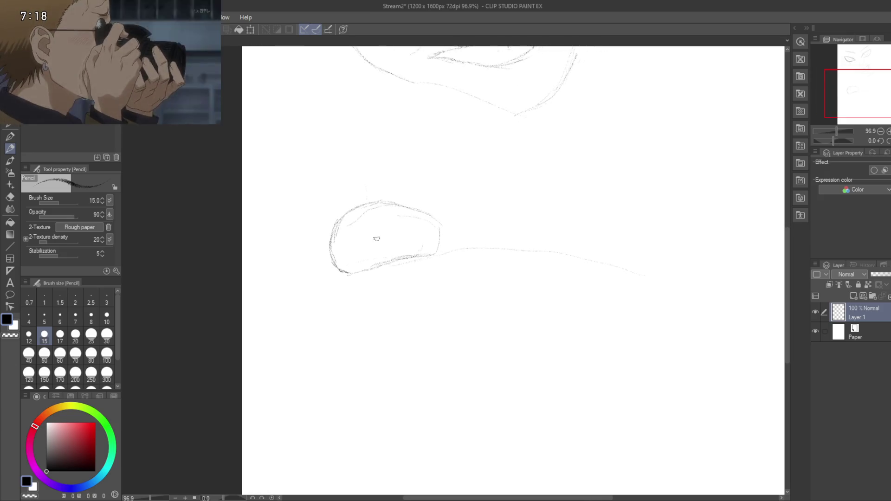
mouse_move(388, 231)
mouse_down()
mouse_move(419, 196)
mouse_move(440, 195)
mouse_move(458, 197)
mouse_move(419, 216)
mouse_move(462, 237)
mouse_up()
mouse_move(440, 208)
mouse_down()
mouse_move(458, 219)
mouse_move(441, 207)
mouse_move(418, 239)
mouse_move(427, 211)
mouse_move(384, 221)
mouse_move(432, 293)
mouse_up()
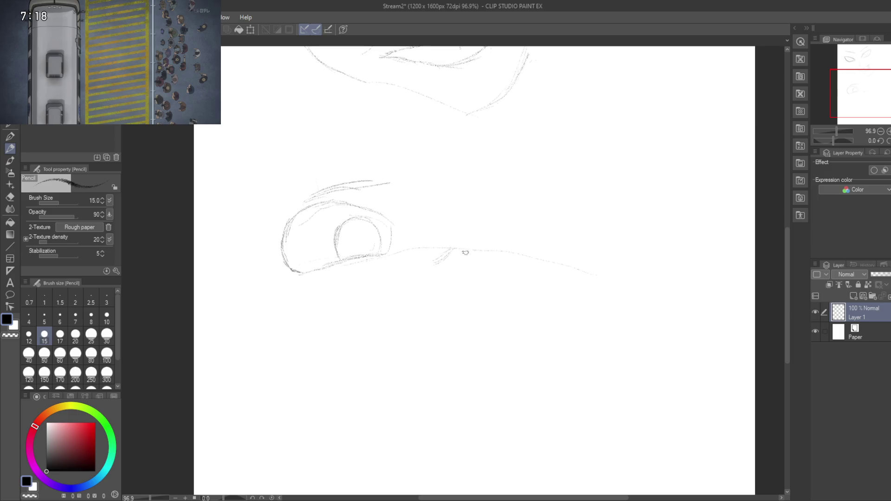
Step: Draw a diagonal nose stroke and an eyebrow arc above the left eye
mouse_move(460, 247)
mouse_down()
mouse_move(475, 266)
mouse_move(445, 198)
mouse_move(446, 333)
mouse_move(444, 249)
mouse_move(463, 264)
mouse_up()
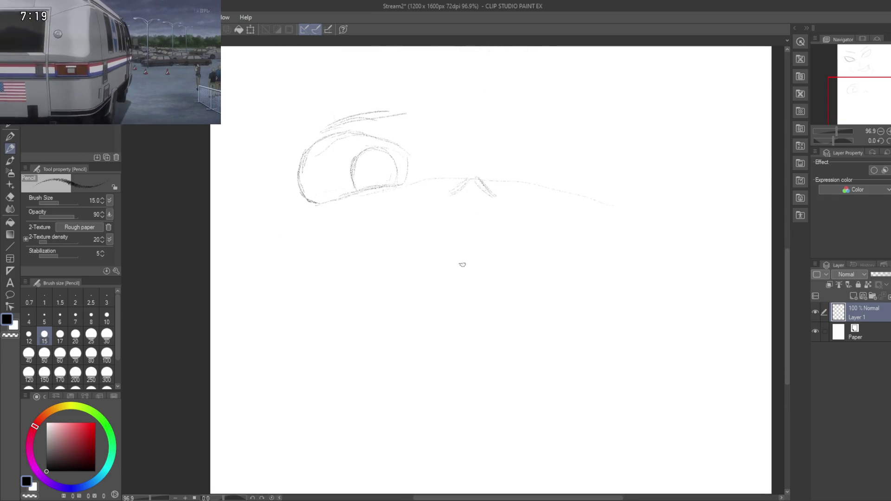
drag(472, 133, 478, 213)
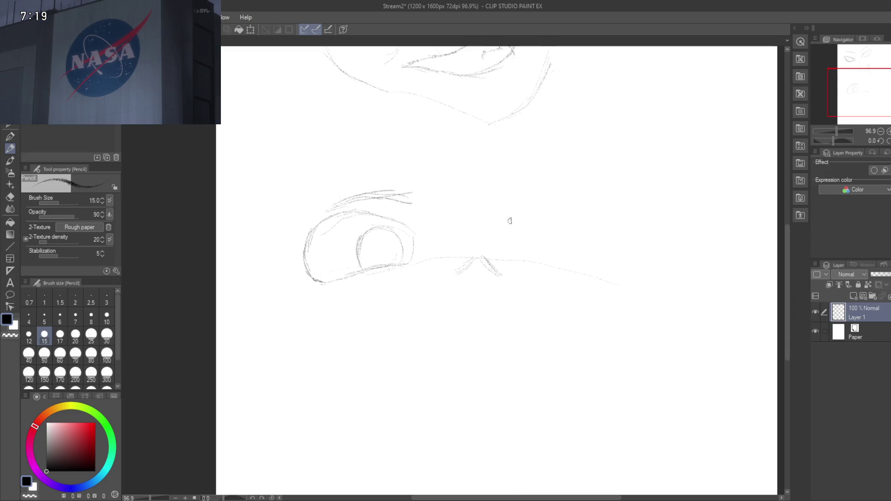
drag(379, 199, 360, 189)
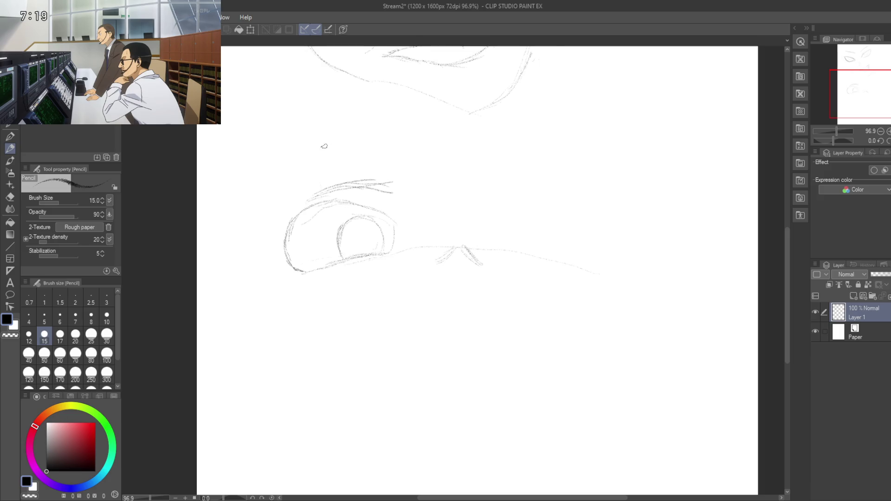
drag(336, 139, 390, 139)
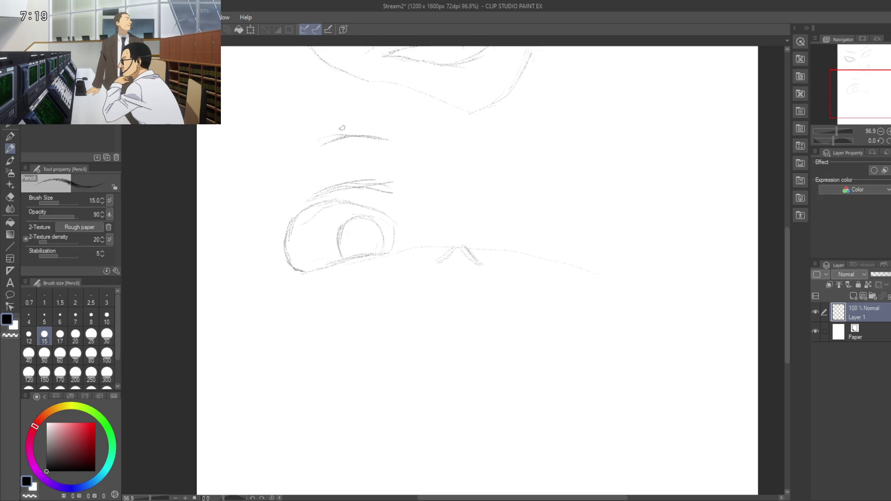
mouse_move(330, 137)
mouse_down()
mouse_move(409, 125)
mouse_move(354, 127)
mouse_up()
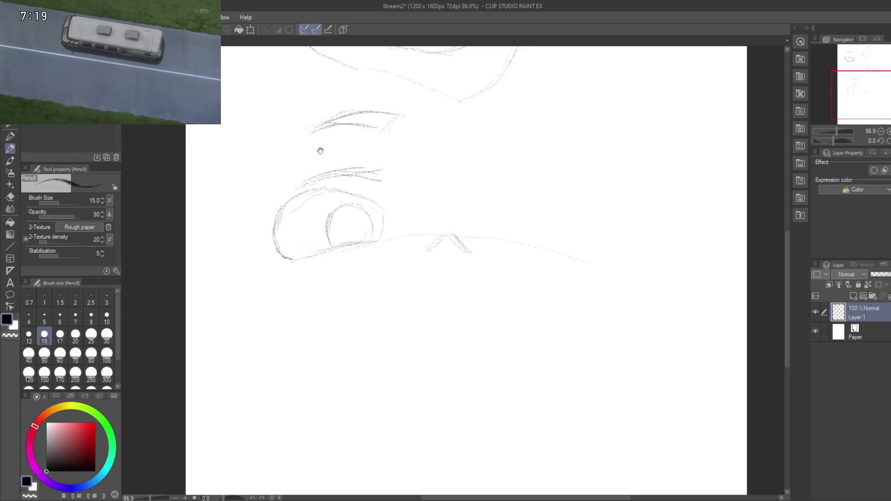
Step: Sketch the right eye line, undo a misplaced stroke, and redraw its curved upper lid
drag(318, 147, 285, 135)
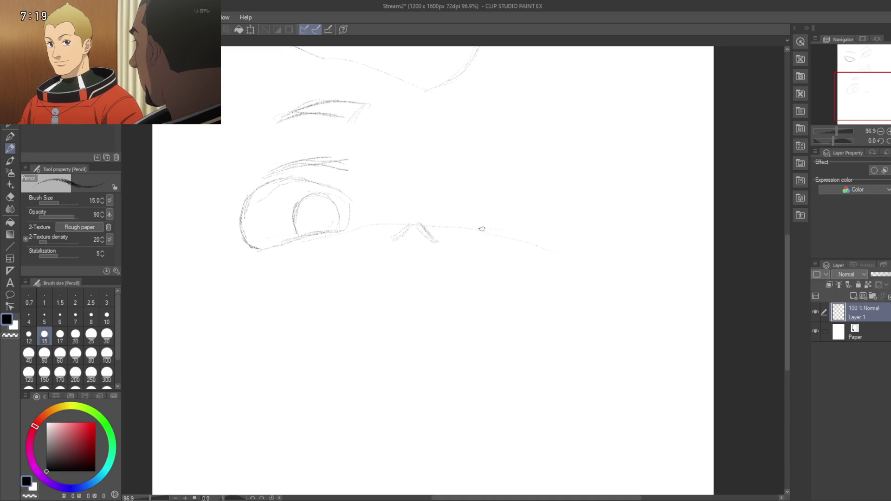
drag(483, 230, 539, 239)
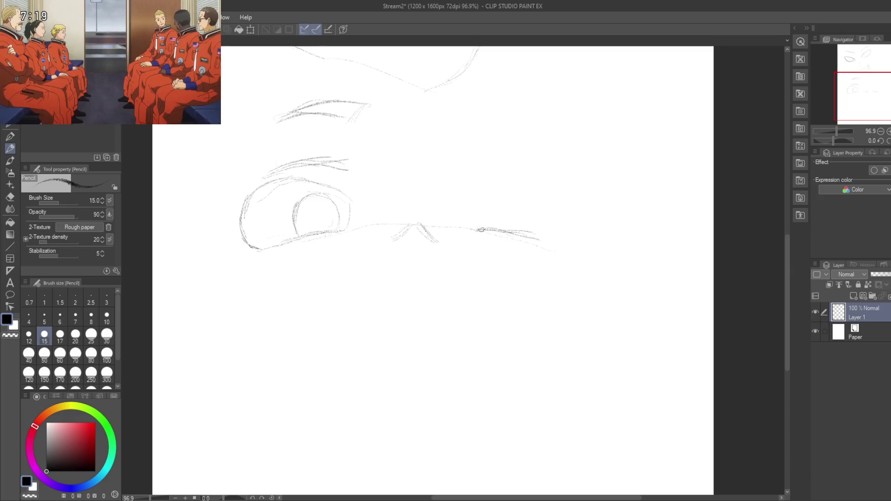
mouse_move(480, 228)
mouse_down()
mouse_move(489, 228)
mouse_move(467, 223)
mouse_move(494, 190)
mouse_up()
key(ctrl+z)
mouse_move(470, 221)
mouse_down()
mouse_move(496, 185)
mouse_move(481, 202)
mouse_move(519, 190)
mouse_move(503, 182)
mouse_move(520, 180)
mouse_up()
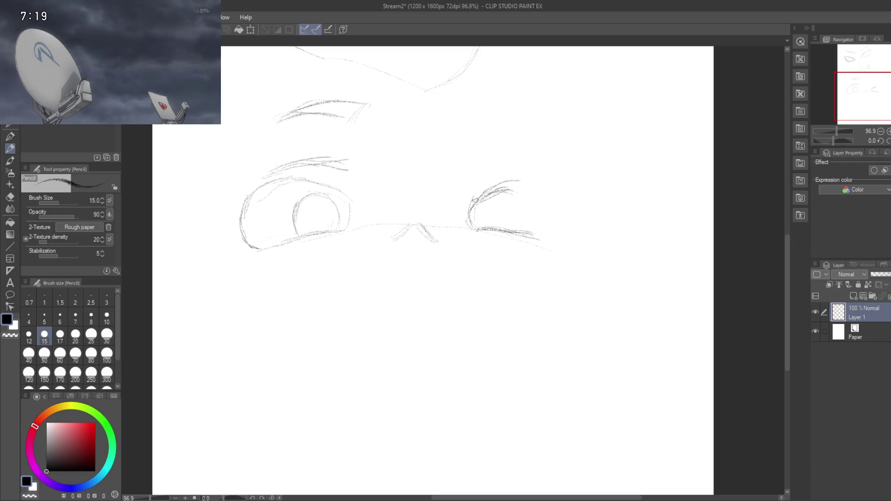
Step: Add lashes above the right eye and strokes along its upper-left rim
mouse_move(476, 200)
mouse_down()
mouse_move(522, 179)
mouse_move(551, 195)
mouse_move(553, 185)
mouse_move(562, 207)
mouse_move(547, 237)
mouse_move(560, 230)
mouse_move(563, 202)
mouse_up()
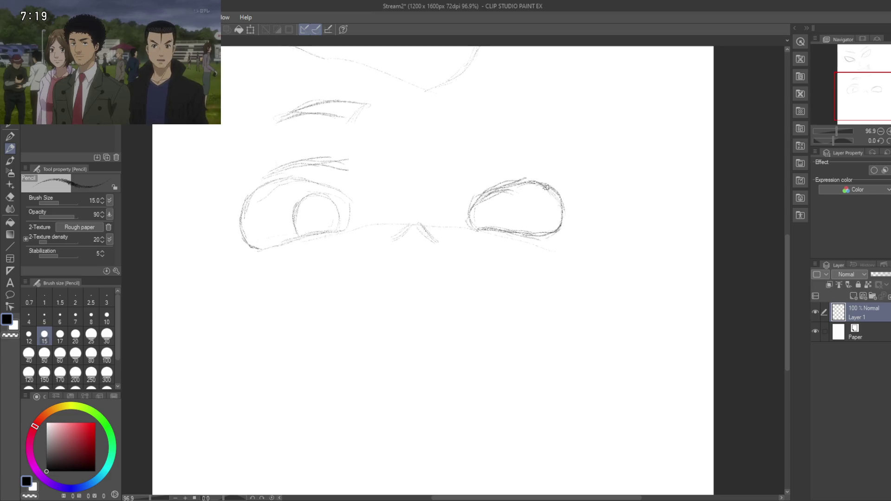
drag(483, 216, 499, 207)
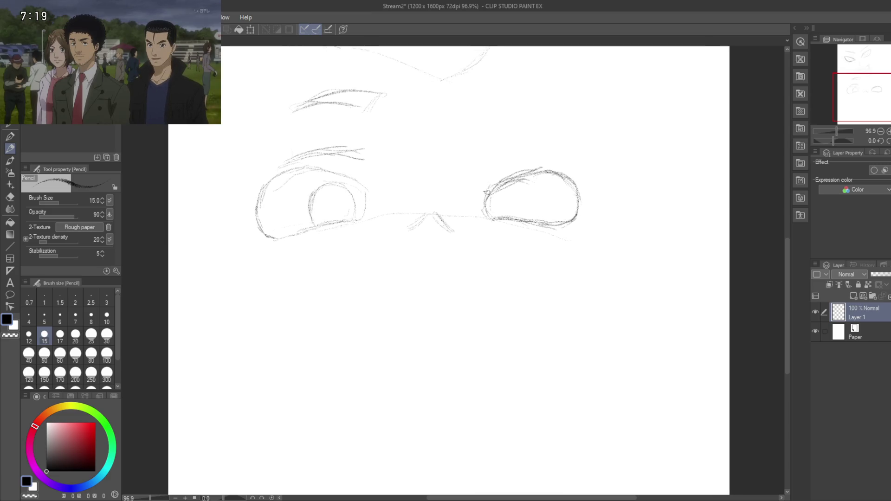
mouse_move(461, 260)
mouse_down()
mouse_move(464, 153)
mouse_move(496, 311)
mouse_up()
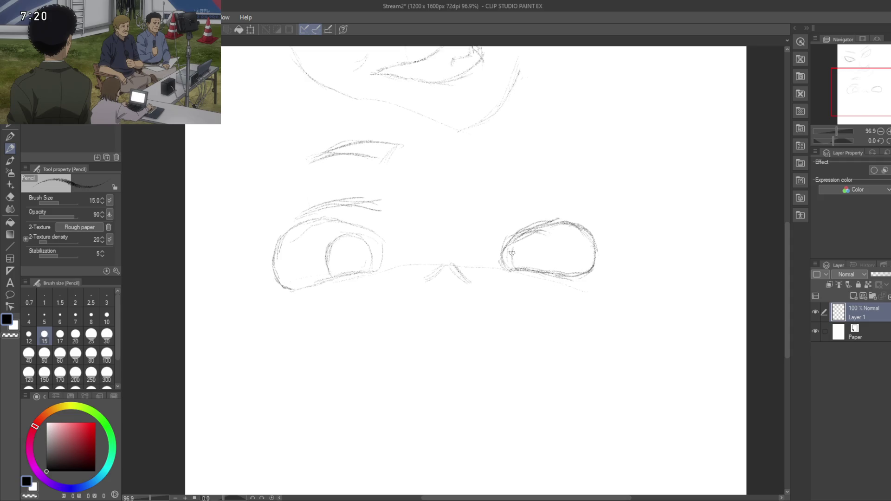
mouse_move(520, 242)
mouse_down()
mouse_move(551, 236)
mouse_move(551, 260)
mouse_move(538, 273)
mouse_up()
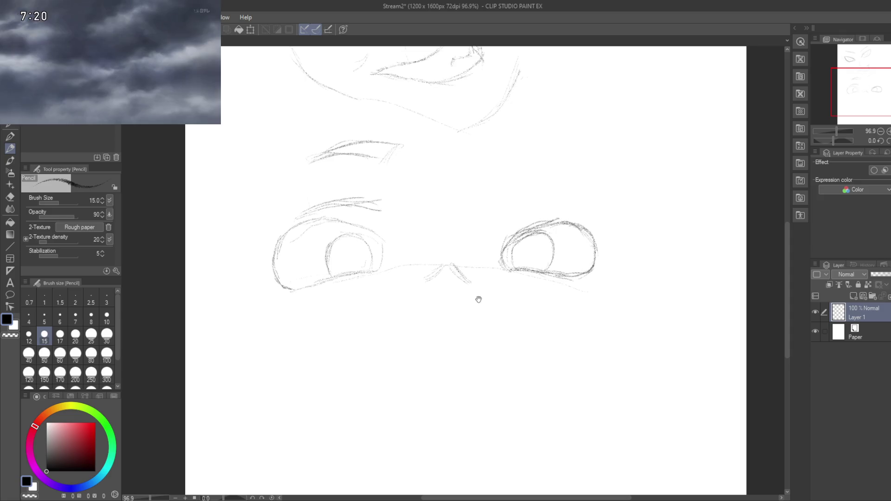
Step: Draw a small highlight inside the right iris and set the zoom to 107.1%
drag(479, 300, 482, 280)
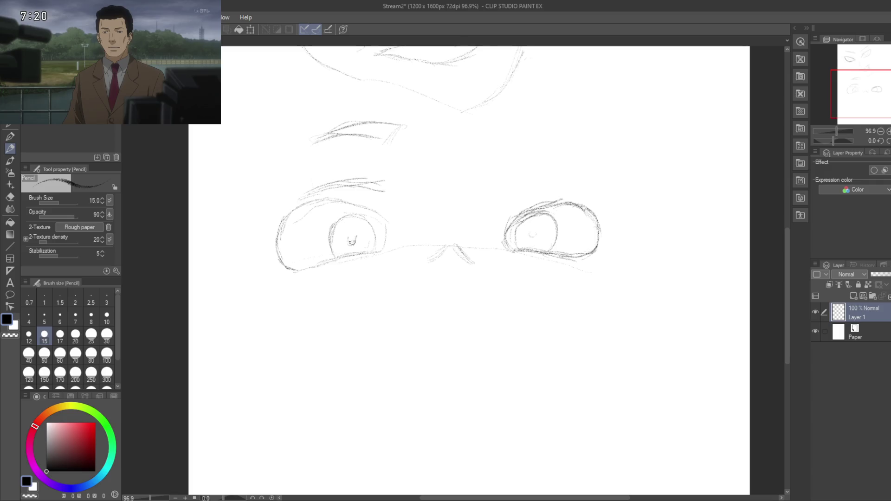
scroll(350, 265, right, 1)
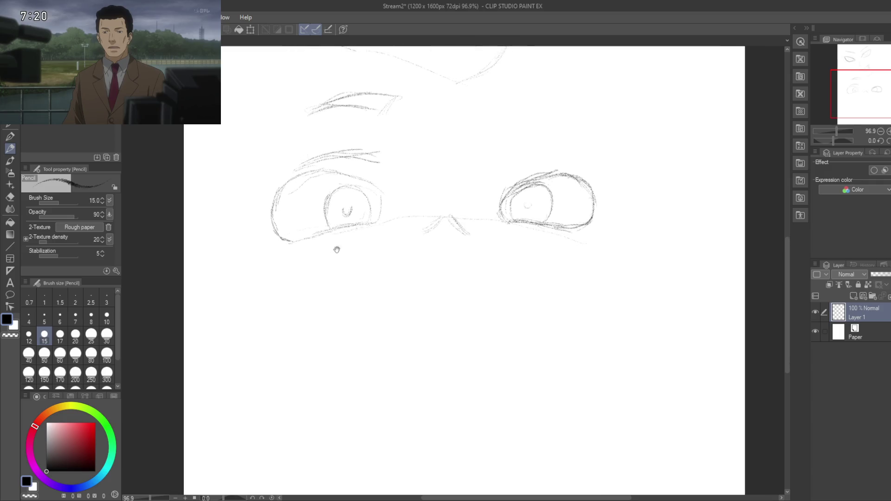
scroll(464, 247, right, 1)
drag(492, 226, 496, 228)
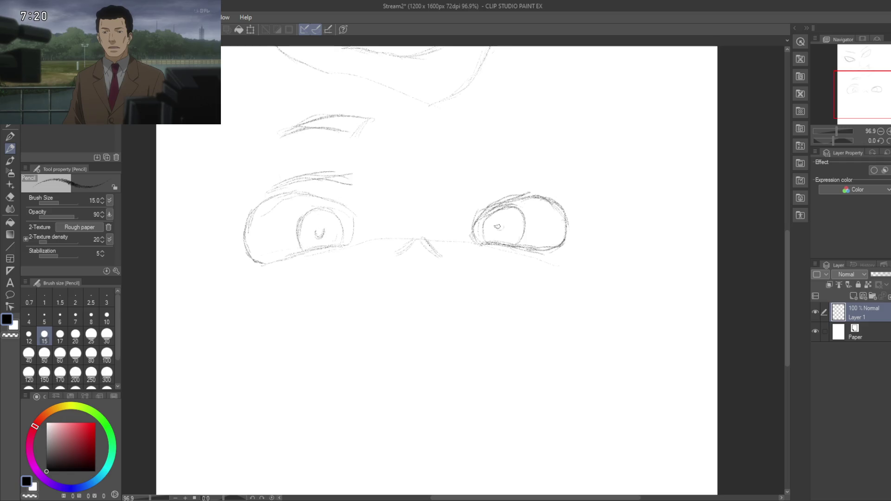
scroll(418, 272, down, 1)
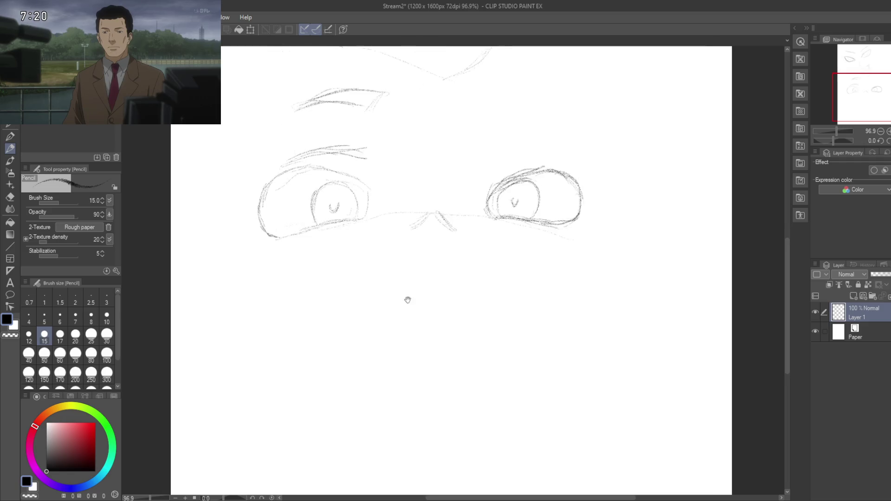
scroll(422, 301, down, 1)
scroll(407, 303, up, 2)
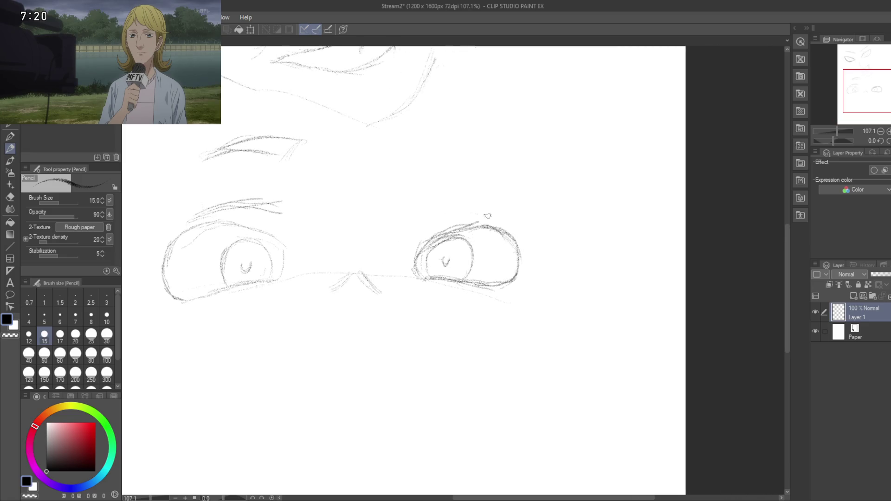
Step: Extend the stroke above the right eye, add a lower lid under the left, and start the mouth
mouse_move(464, 215)
mouse_down()
mouse_move(438, 216)
mouse_move(493, 214)
mouse_up()
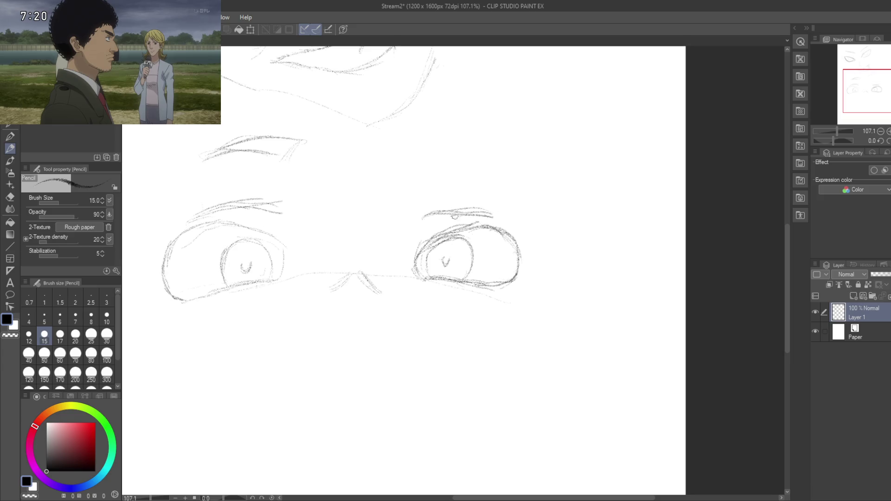
mouse_move(379, 251)
mouse_down()
mouse_move(385, 217)
mouse_move(370, 244)
mouse_up()
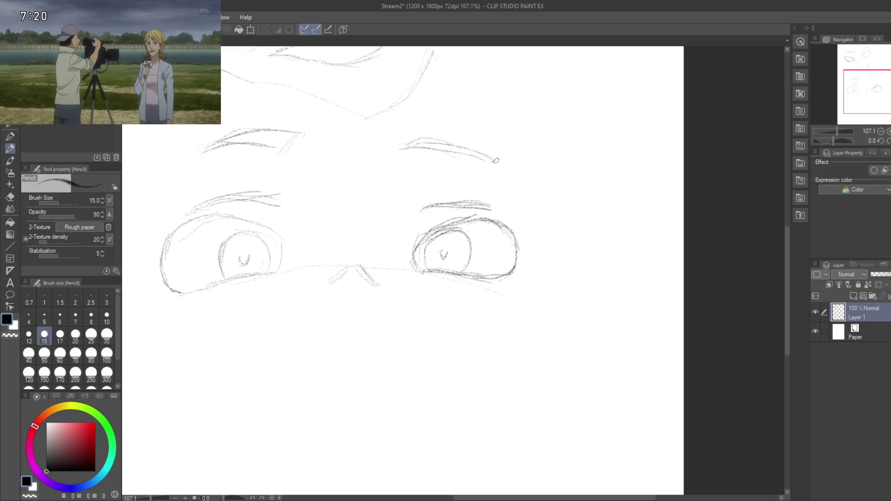
scroll(370, 183, down, 2)
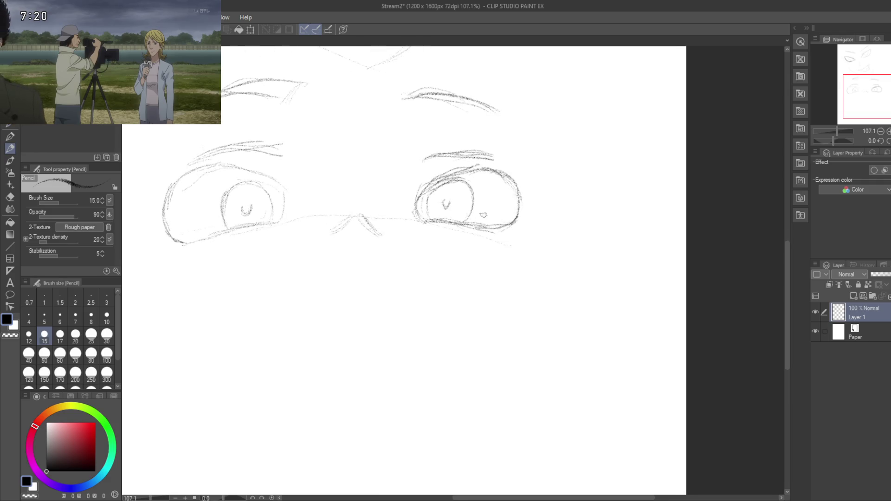
scroll(434, 245, down, 1)
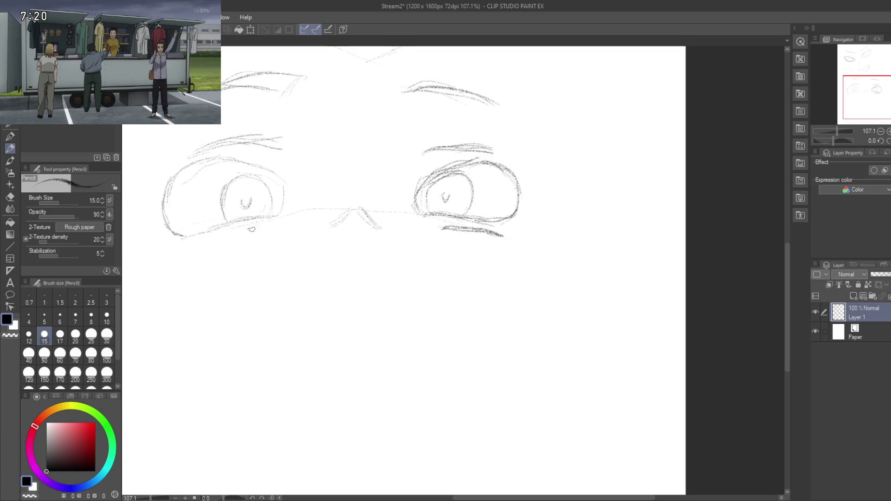
drag(260, 229, 197, 246)
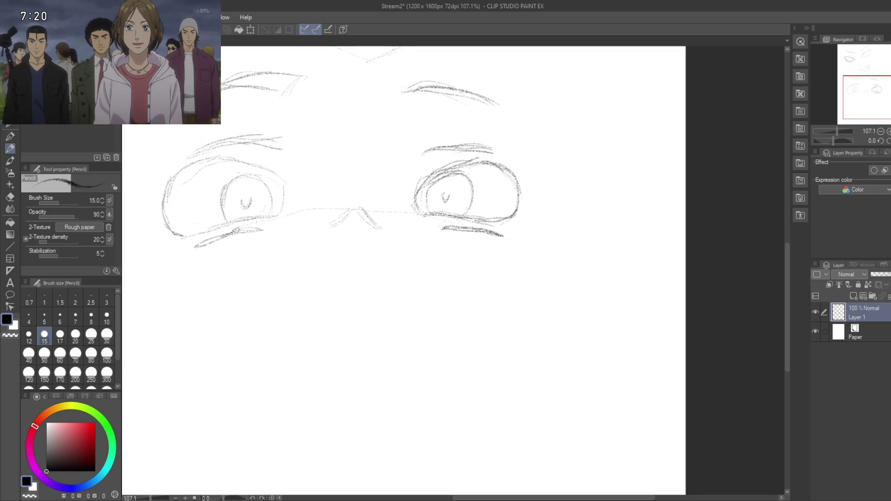
mouse_move(239, 276)
mouse_down()
mouse_move(294, 215)
mouse_move(358, 243)
mouse_move(355, 219)
mouse_move(323, 262)
mouse_move(346, 264)
mouse_move(370, 180)
mouse_move(344, 259)
mouse_move(362, 316)
mouse_up()
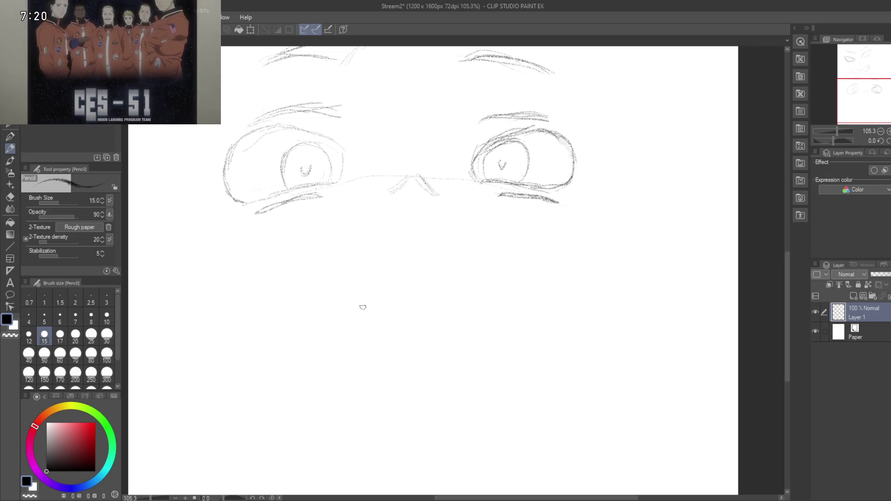
mouse_move(342, 306)
mouse_down()
mouse_move(390, 289)
mouse_move(518, 303)
mouse_up()
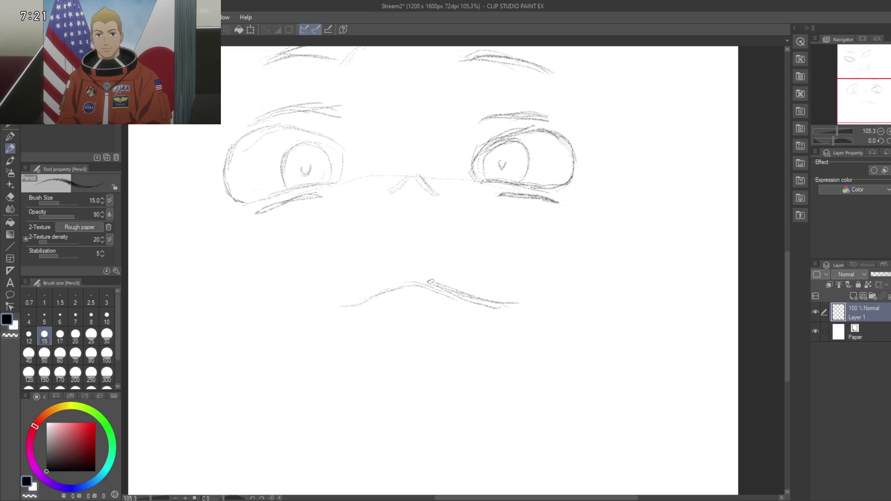
Step: Curve the mouth line into the lower lip and darken the upper mouth line
scroll(350, 279, down, 2)
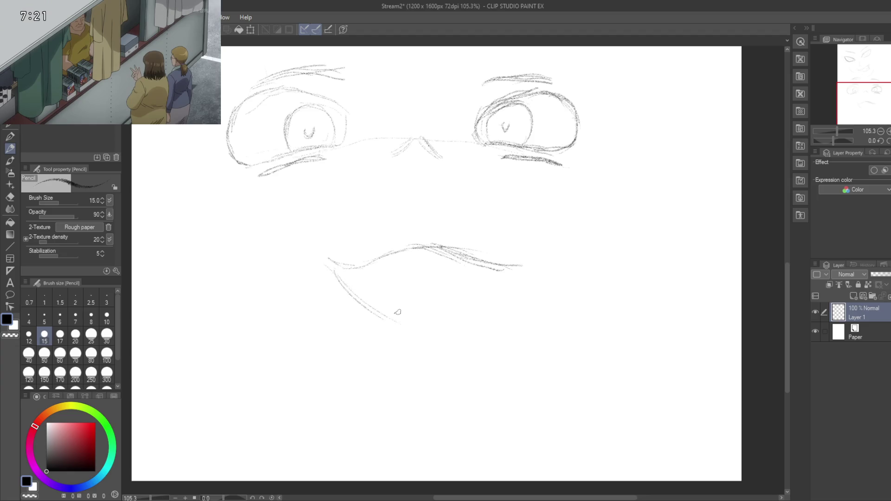
mouse_move(403, 317)
mouse_down()
mouse_move(488, 312)
mouse_move(532, 266)
mouse_up()
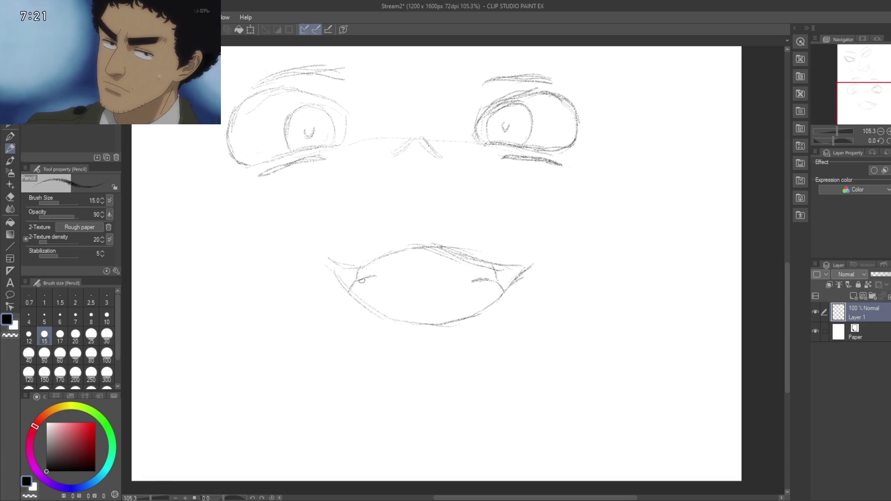
drag(384, 295, 378, 264)
drag(450, 214, 489, 230)
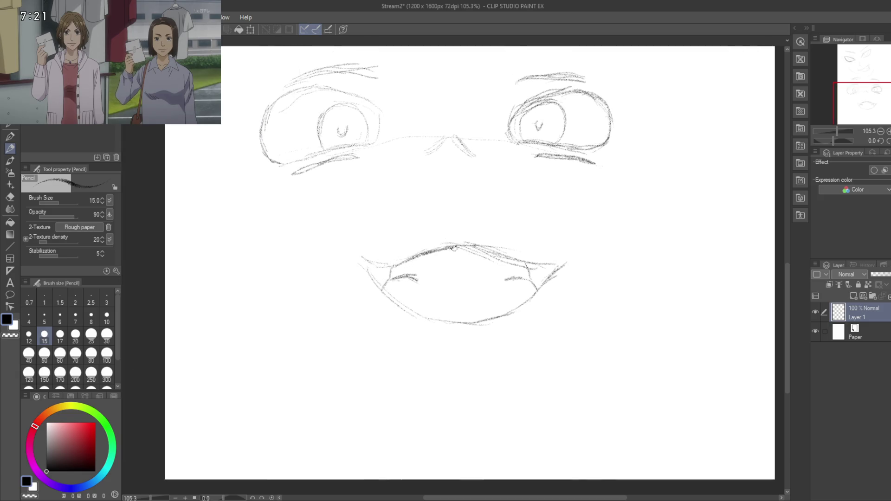
drag(458, 246, 537, 265)
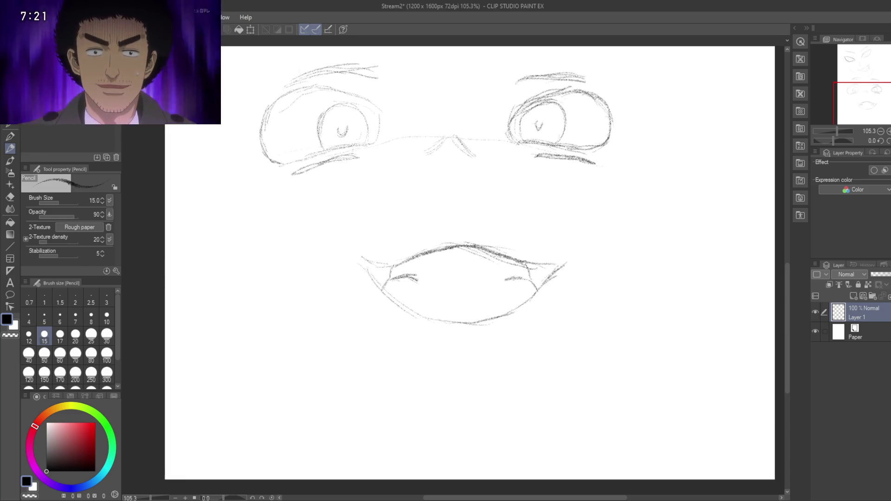
Step: Add a short stroke below the mouth, then zoom out to see more of the face
mouse_move(444, 254)
mouse_down()
mouse_move(436, 226)
mouse_move(439, 265)
mouse_move(439, 257)
mouse_up()
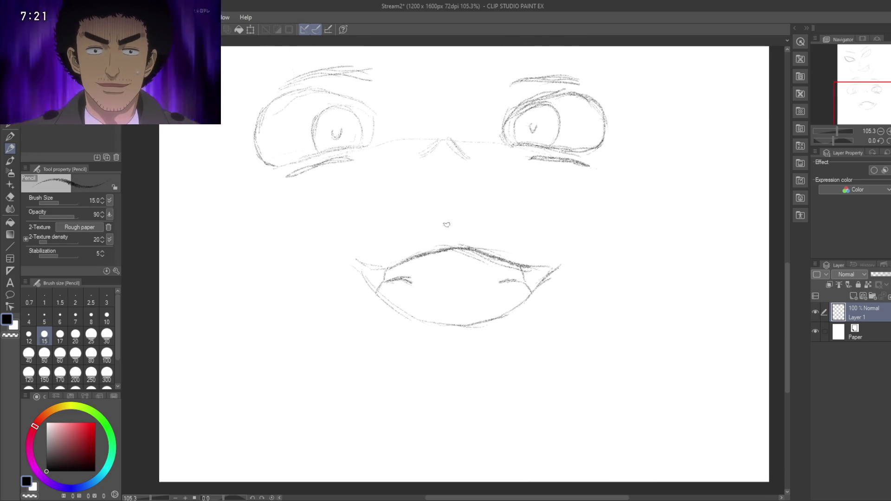
mouse_move(427, 290)
mouse_down()
mouse_move(427, 231)
mouse_move(445, 330)
mouse_move(445, 312)
mouse_move(371, 277)
mouse_up()
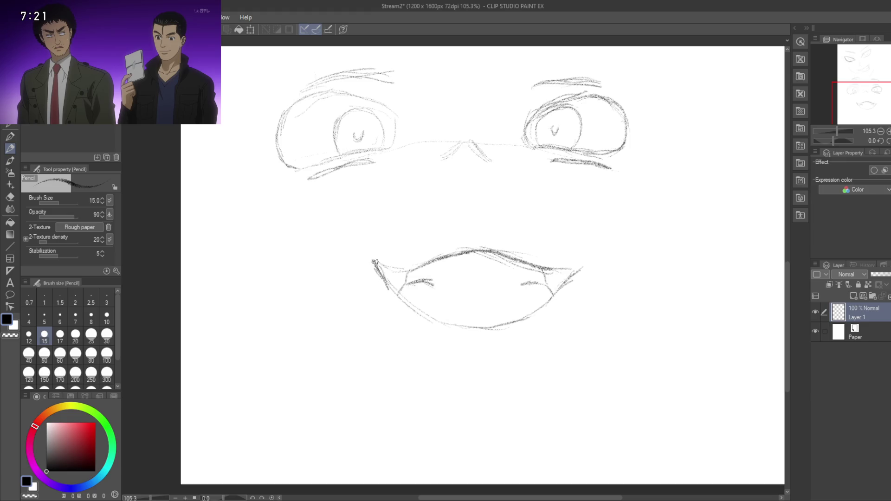
drag(398, 292, 384, 271)
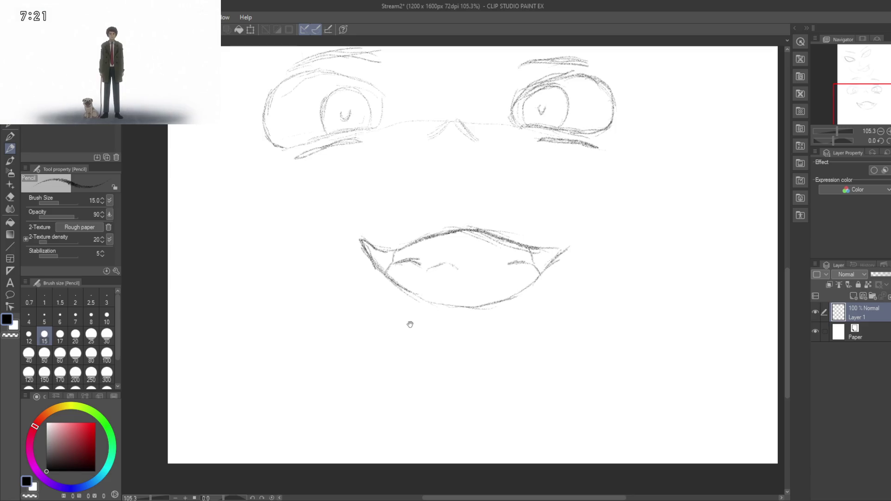
mouse_move(410, 324)
mouse_down()
mouse_move(425, 351)
mouse_move(406, 300)
mouse_move(430, 276)
mouse_move(402, 283)
mouse_up()
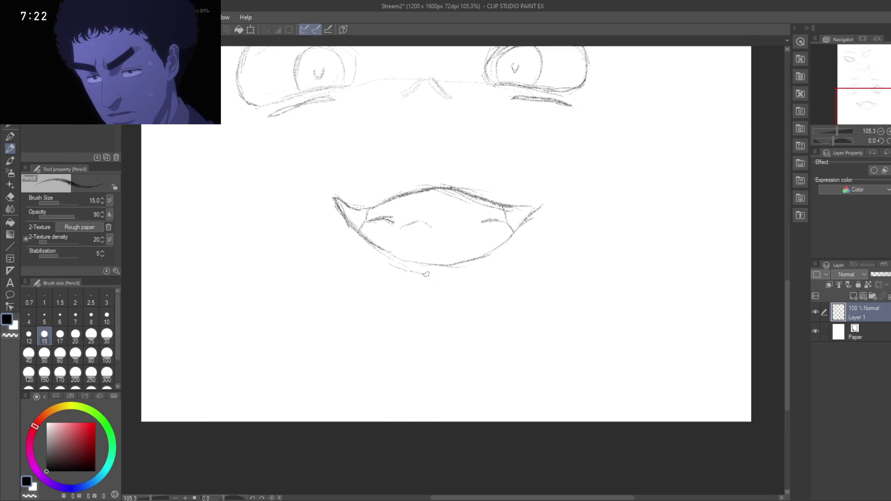
drag(427, 276, 445, 274)
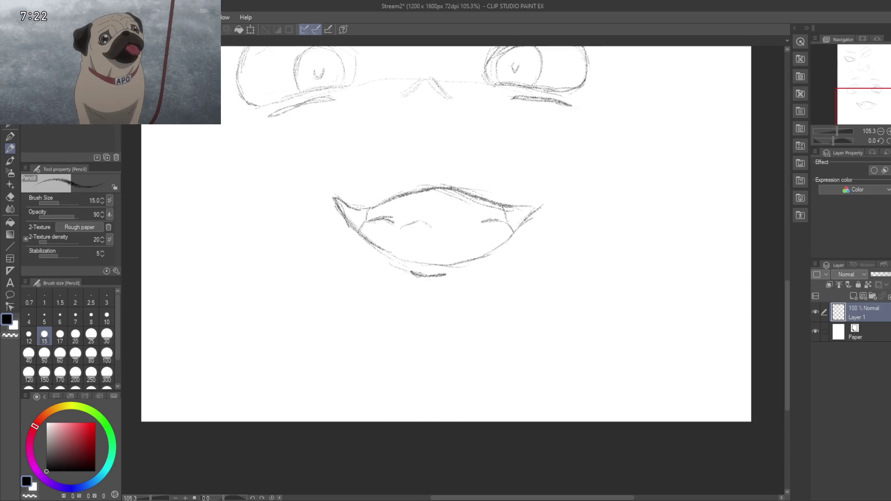
drag(459, 338, 487, 349)
drag(389, 363, 397, 413)
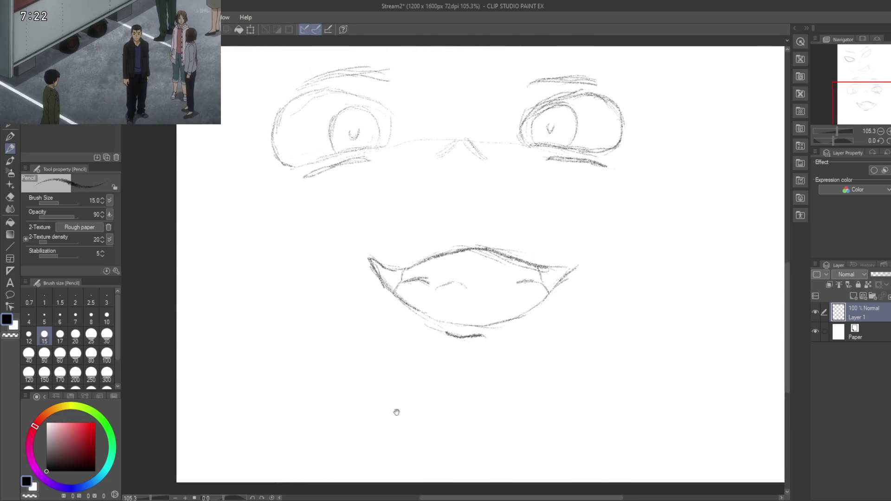
scroll(401, 333, down, 3)
scroll(388, 343, up, 2)
mouse_move(378, 332)
mouse_down()
mouse_move(398, 254)
mouse_move(391, 347)
mouse_up()
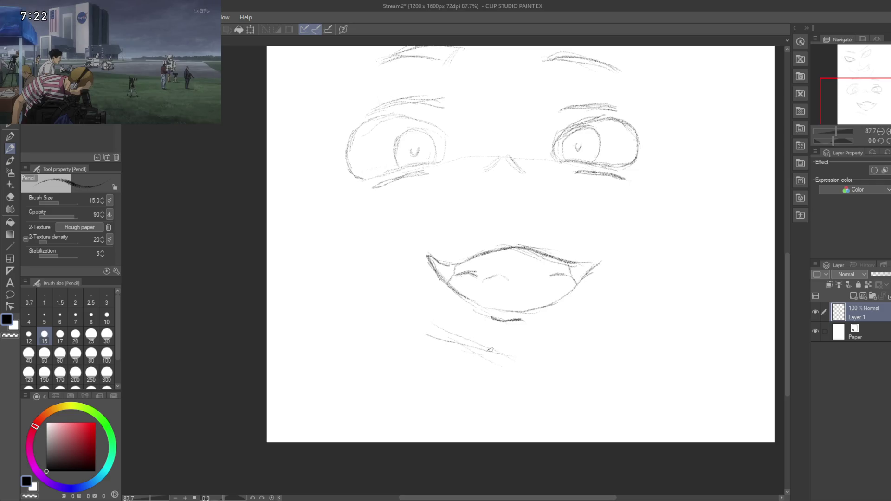
Step: Draw a diagonal jaw line below the mouth and the left face outline
drag(410, 321, 470, 347)
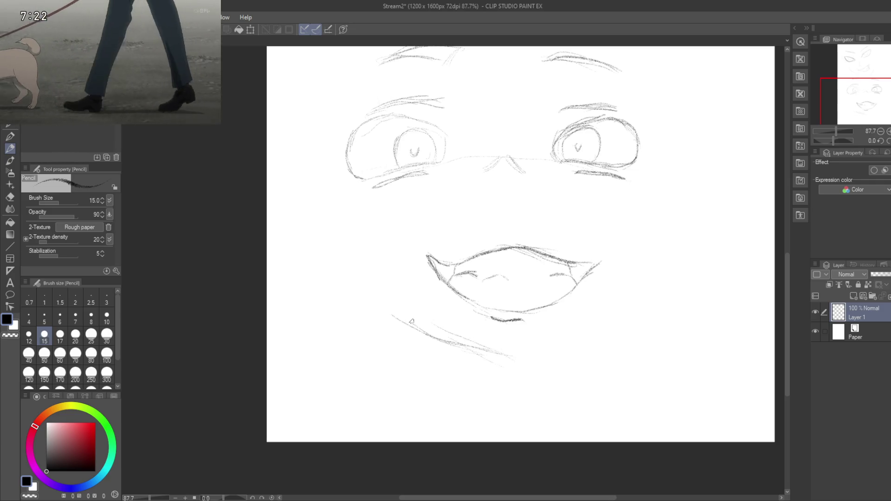
drag(353, 290, 448, 339)
drag(353, 284, 493, 353)
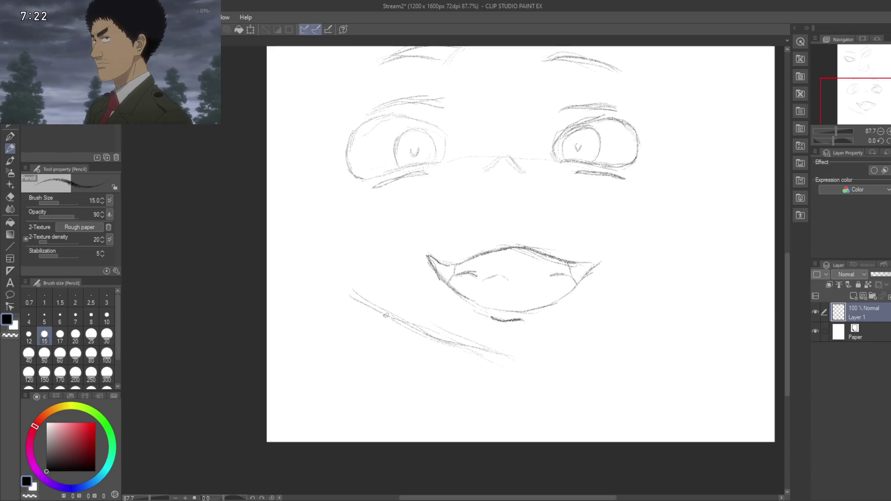
mouse_move(341, 223)
mouse_down()
mouse_move(319, 141)
mouse_move(330, 190)
mouse_up()
drag(319, 97, 334, 235)
drag(333, 199, 351, 299)
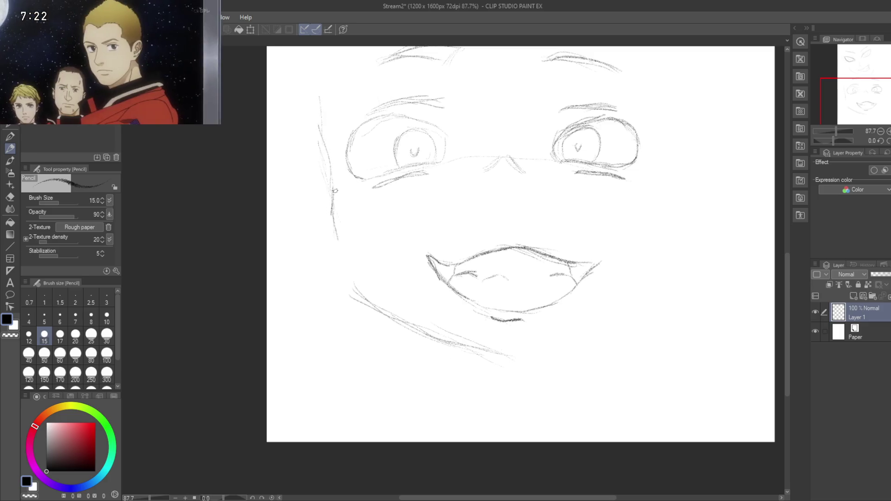
mouse_move(368, 214)
mouse_down()
mouse_move(358, 149)
mouse_move(369, 217)
mouse_up()
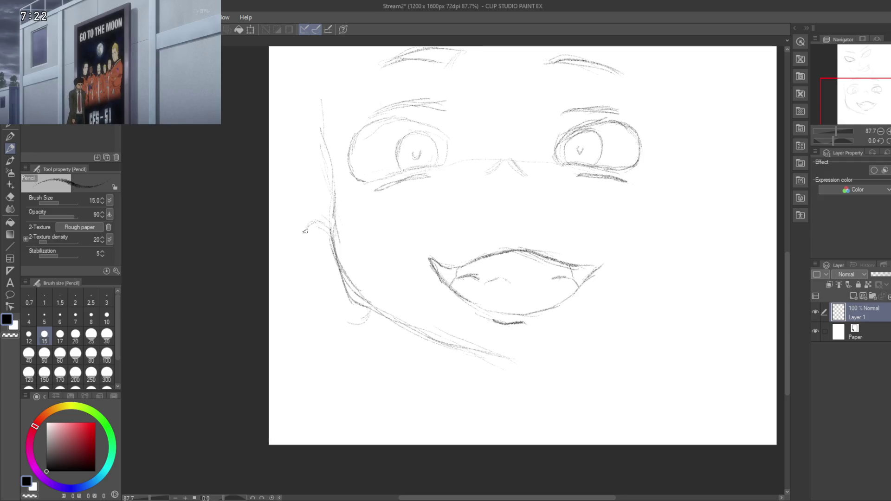
Step: Draw the left ear and connect the left cheek down to the jaw
mouse_move(308, 227)
mouse_down()
mouse_move(293, 265)
mouse_move(320, 310)
mouse_up()
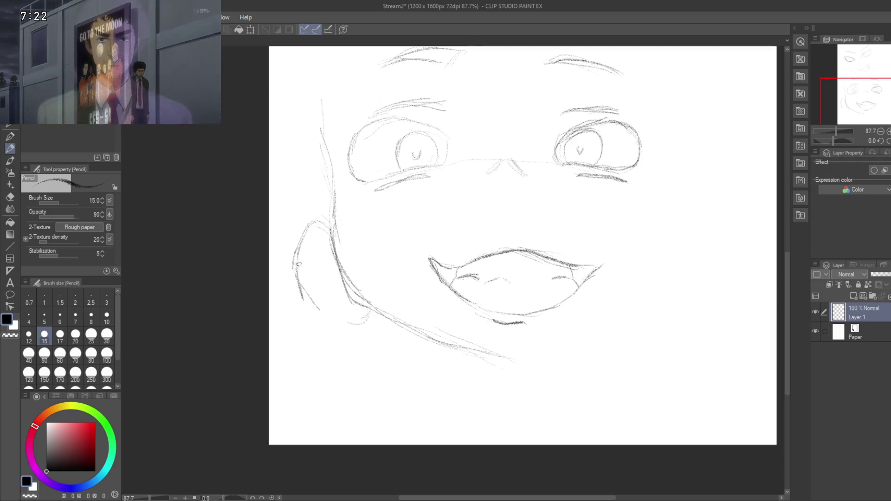
mouse_move(302, 290)
mouse_down()
mouse_move(331, 322)
mouse_move(306, 309)
mouse_up()
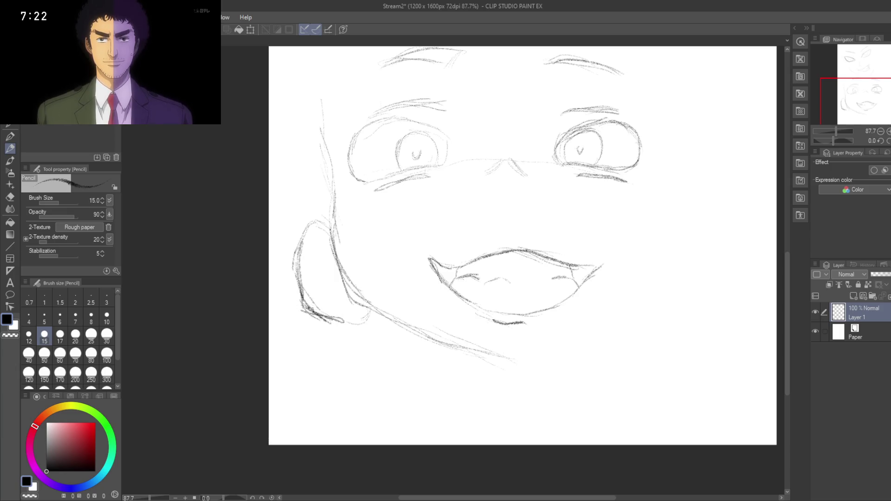
mouse_move(297, 255)
mouse_down()
mouse_move(305, 307)
mouse_move(321, 231)
mouse_up()
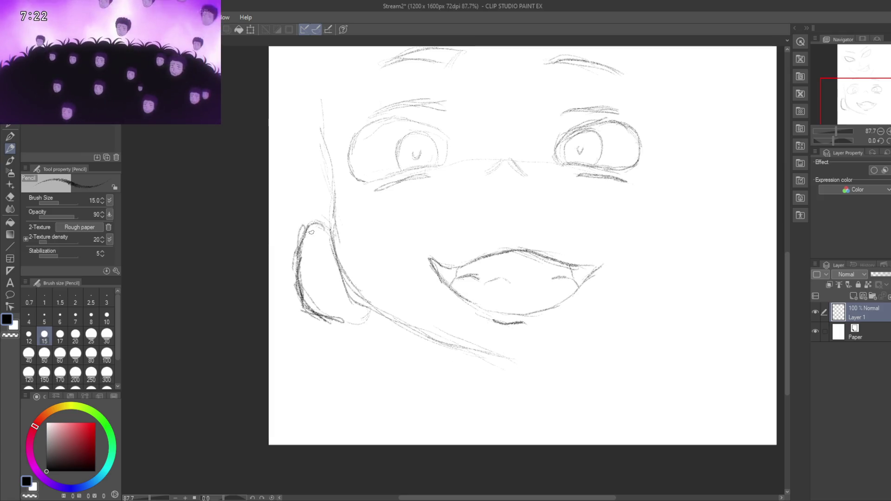
drag(321, 230, 316, 192)
mouse_move(341, 283)
mouse_down()
mouse_move(370, 271)
mouse_move(343, 290)
mouse_move(336, 318)
mouse_up()
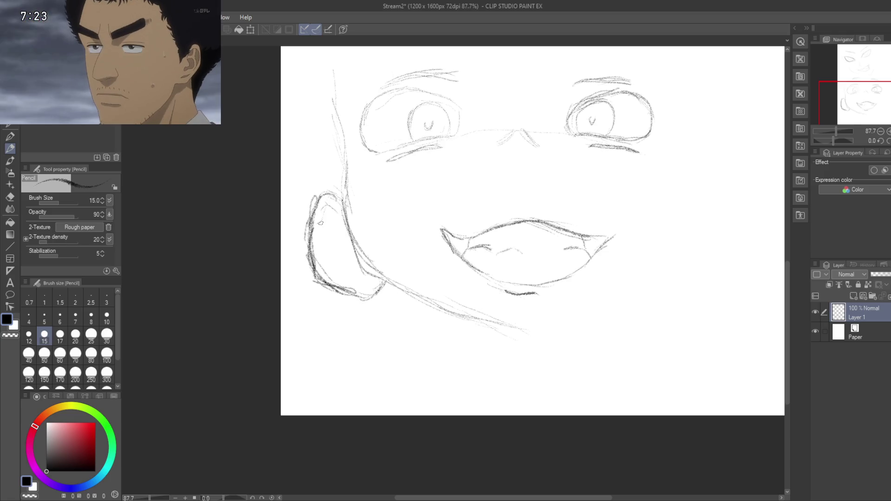
Step: Draw the chin line rising right and the right cheek line down to the jaw
drag(332, 273, 327, 241)
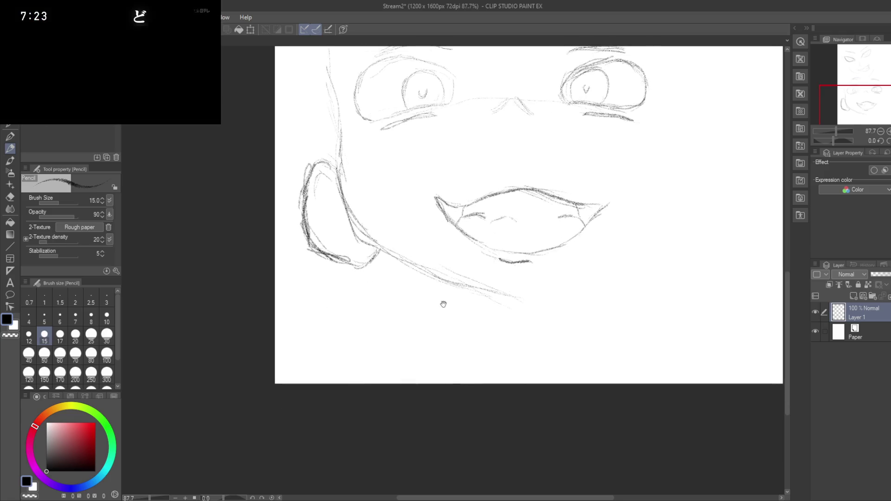
drag(444, 304, 372, 333)
mouse_move(521, 298)
mouse_down()
mouse_move(523, 255)
mouse_move(480, 284)
mouse_up()
mouse_move(410, 326)
mouse_down()
mouse_move(496, 286)
mouse_move(489, 295)
mouse_up()
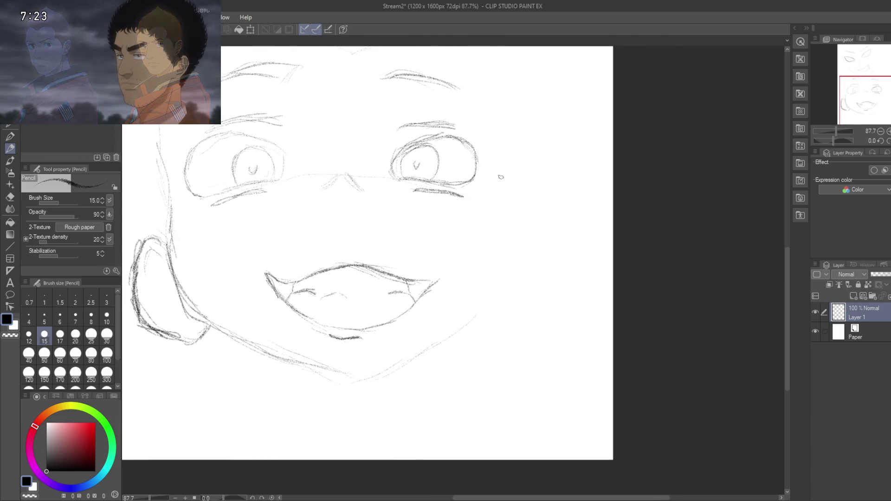
drag(512, 150, 508, 120)
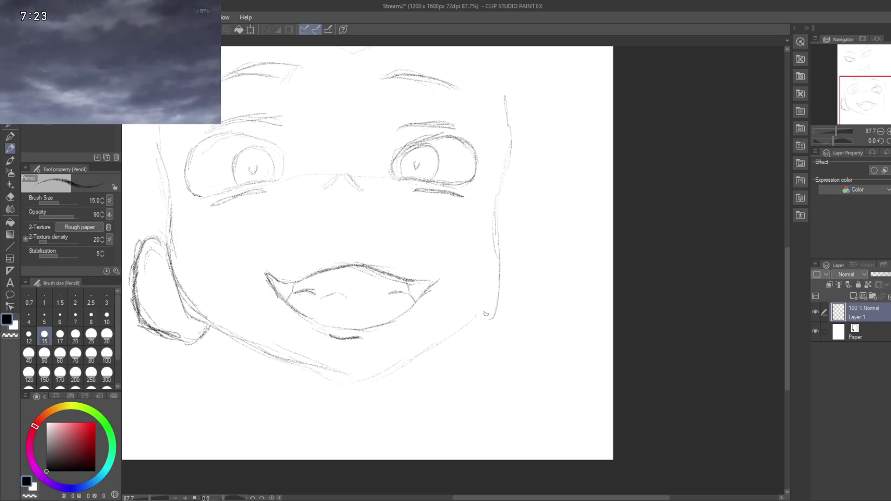
drag(498, 217, 469, 330)
drag(503, 272, 472, 335)
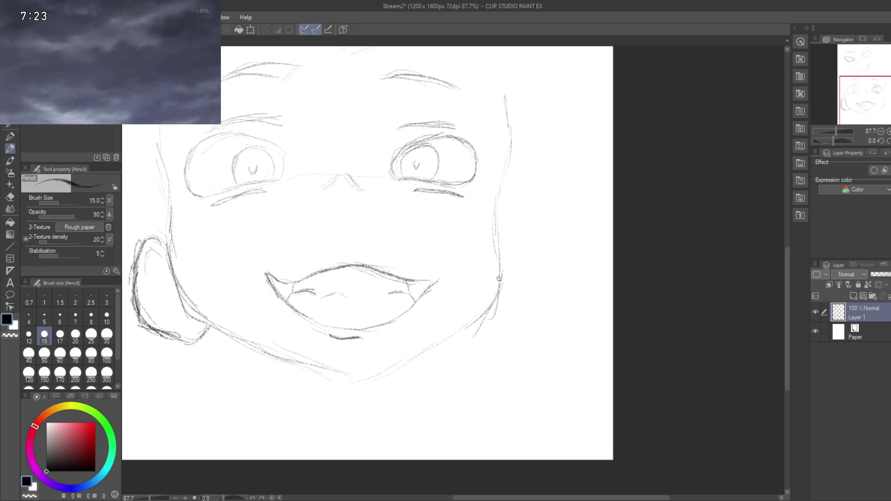
drag(496, 204, 495, 232)
drag(504, 186, 498, 234)
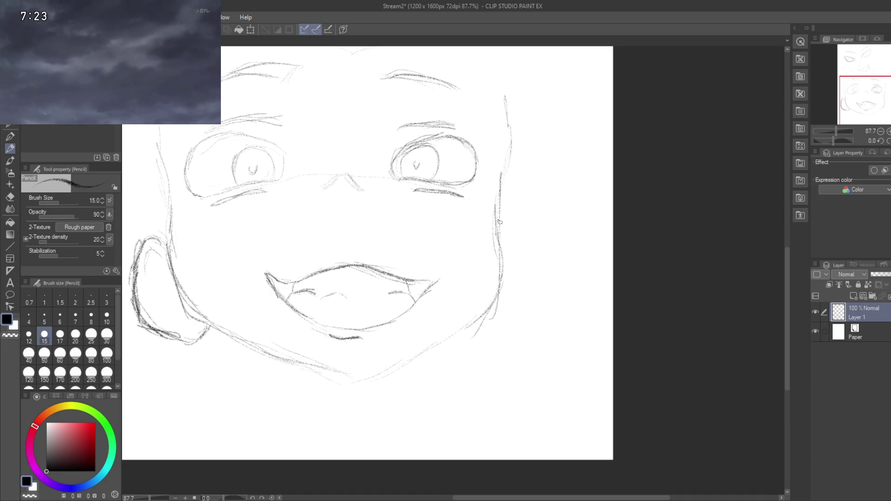
Step: Go over the upper right cheek outline with extra pencil strokes
mouse_move(511, 146)
mouse_down()
mouse_move(499, 206)
mouse_move(521, 104)
mouse_move(521, 193)
mouse_move(519, 182)
mouse_up()
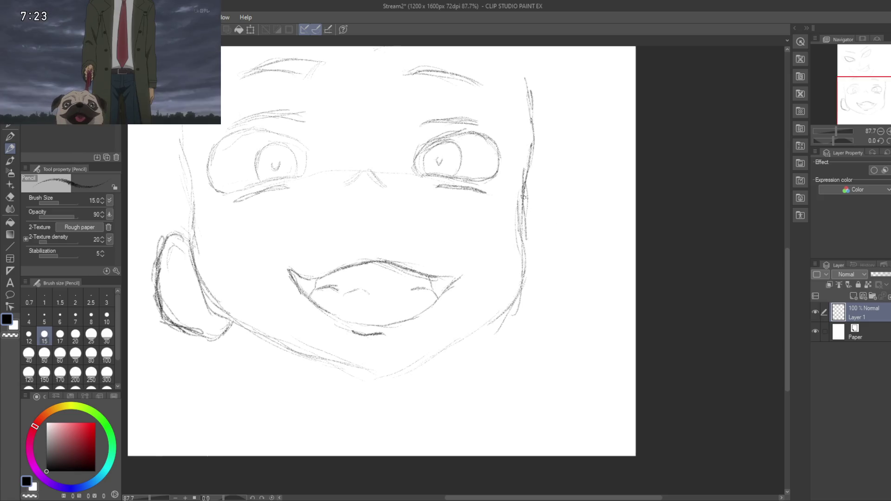
mouse_move(523, 281)
mouse_down()
mouse_move(528, 193)
mouse_move(497, 325)
mouse_up()
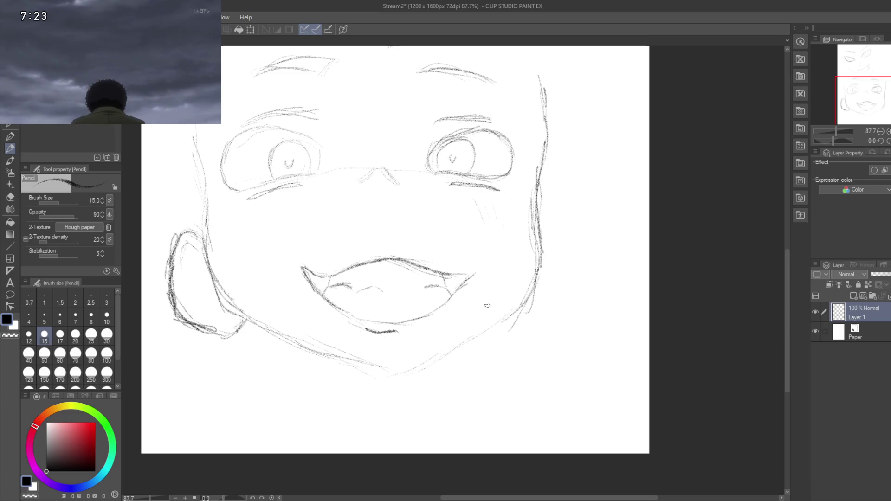
scroll(373, 198, up, 5)
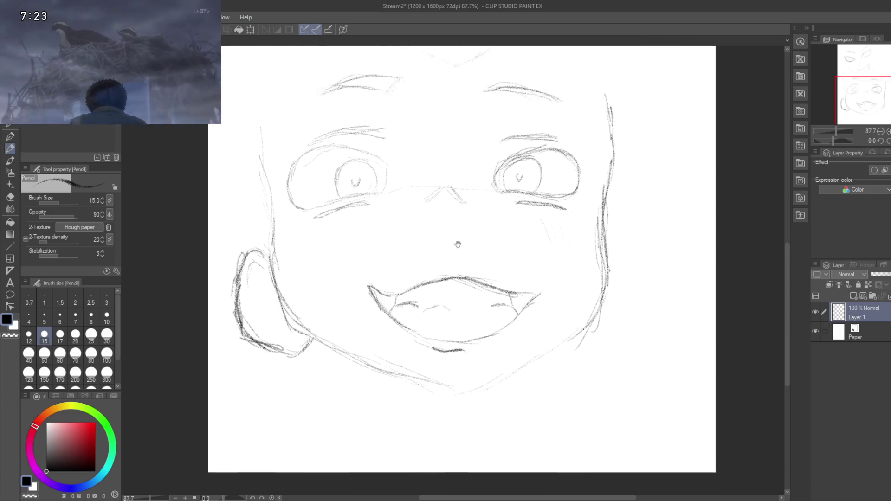
Step: Fan spiky lash strokes from the left eye's outer corner and darken its lower lash line
scroll(373, 199, up, 1)
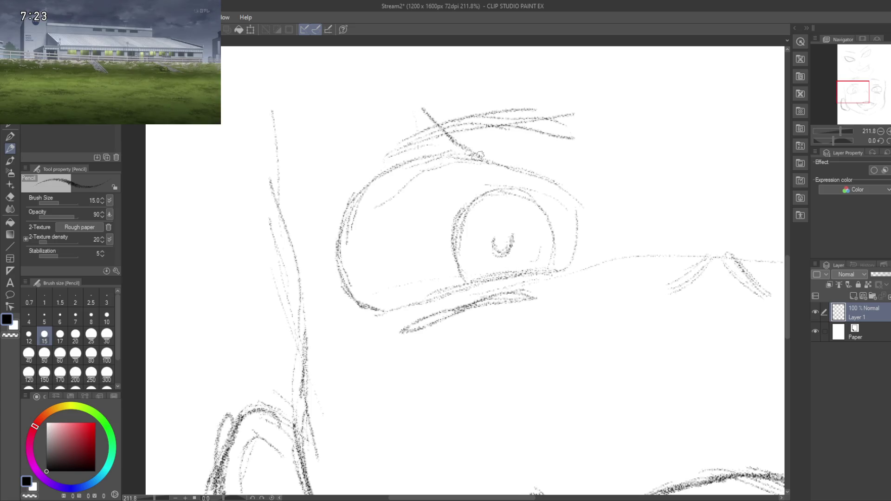
mouse_move(416, 100)
mouse_down()
mouse_move(450, 146)
mouse_move(510, 167)
mouse_up()
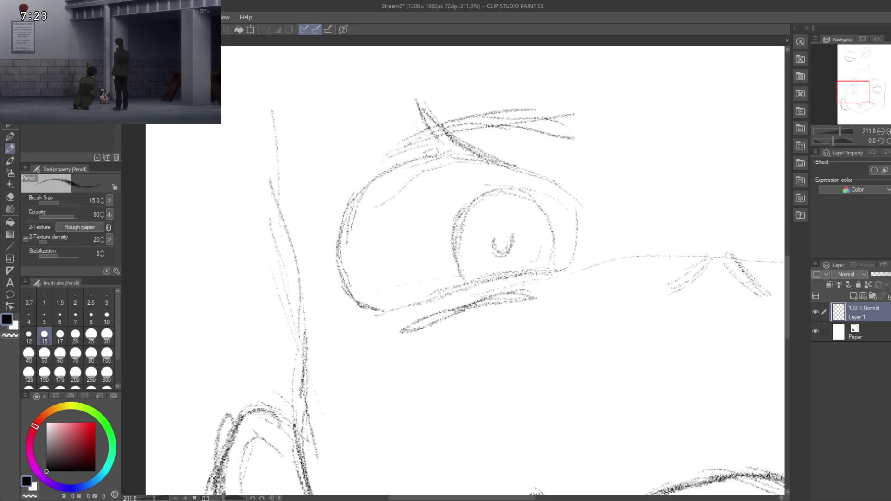
mouse_move(404, 134)
mouse_down()
mouse_move(362, 120)
mouse_move(423, 139)
mouse_up()
drag(356, 116, 389, 151)
mouse_move(353, 106)
mouse_down()
mouse_move(392, 151)
mouse_move(426, 143)
mouse_move(402, 156)
mouse_up()
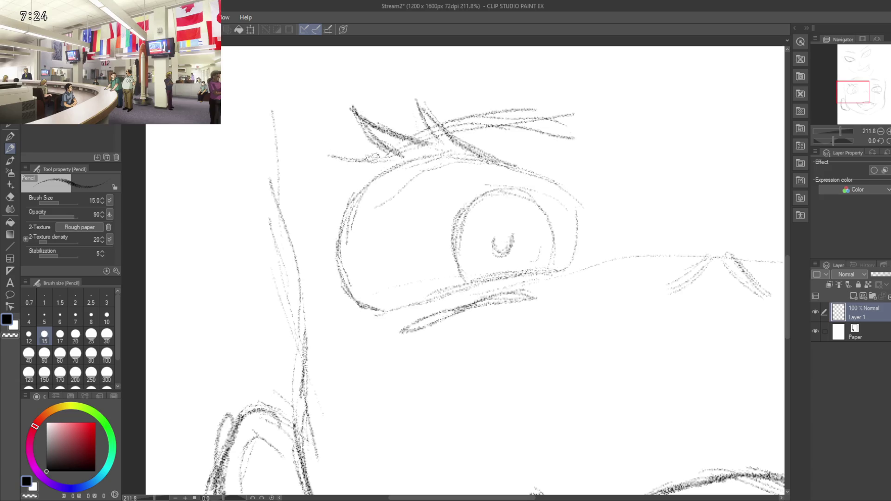
mouse_move(393, 158)
mouse_down()
mouse_move(323, 163)
mouse_move(362, 182)
mouse_up()
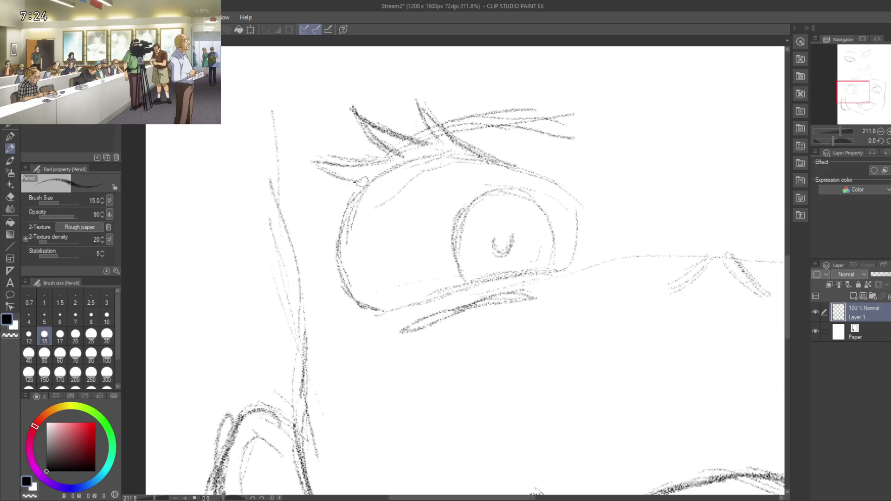
mouse_move(310, 161)
mouse_down()
mouse_move(363, 177)
mouse_move(313, 242)
mouse_up()
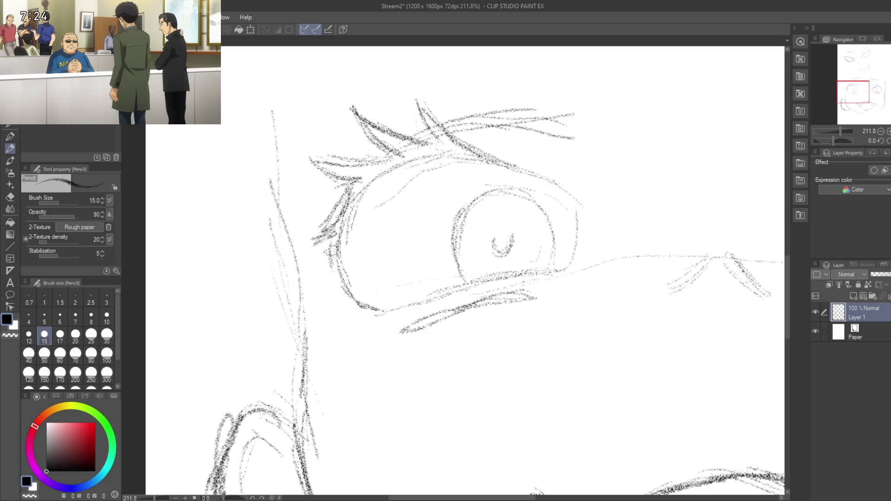
drag(334, 259, 331, 285)
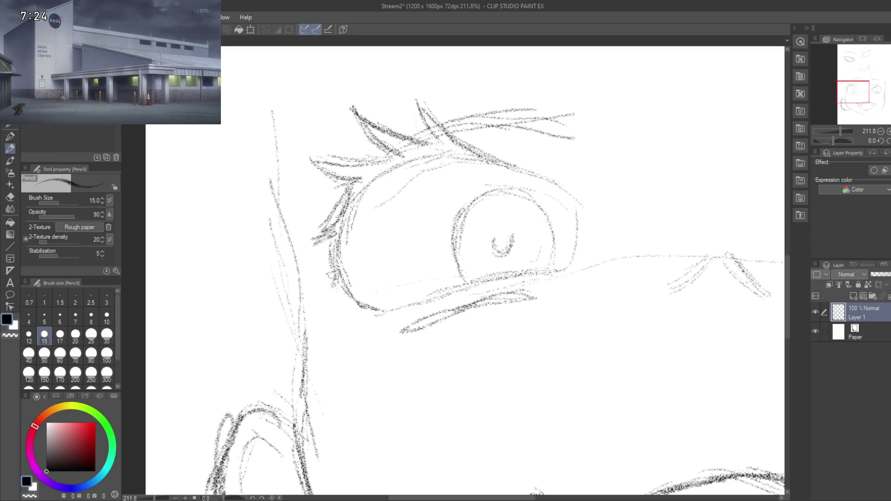
scroll(403, 268, down, 5)
scroll(616, 275, up, 5)
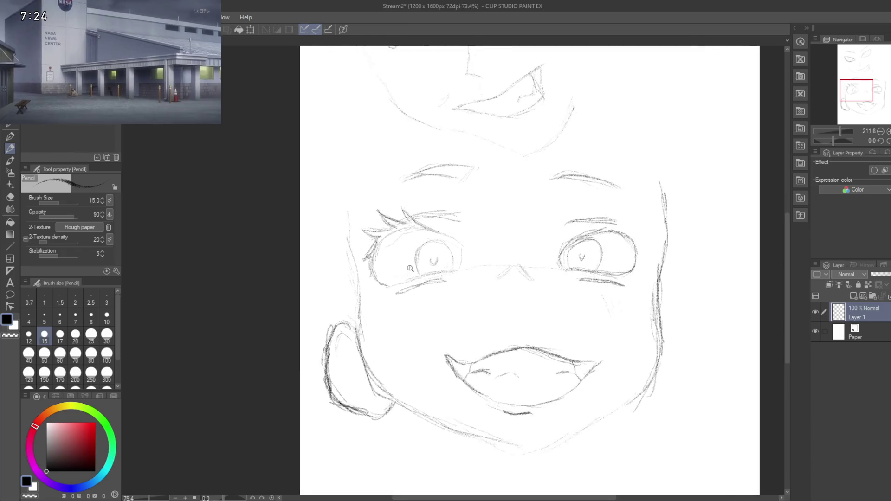
Step: Frame both eyes and add short hatch strokes at the end of the right eyebrow
drag(651, 187, 605, 203)
scroll(496, 204, up, 2)
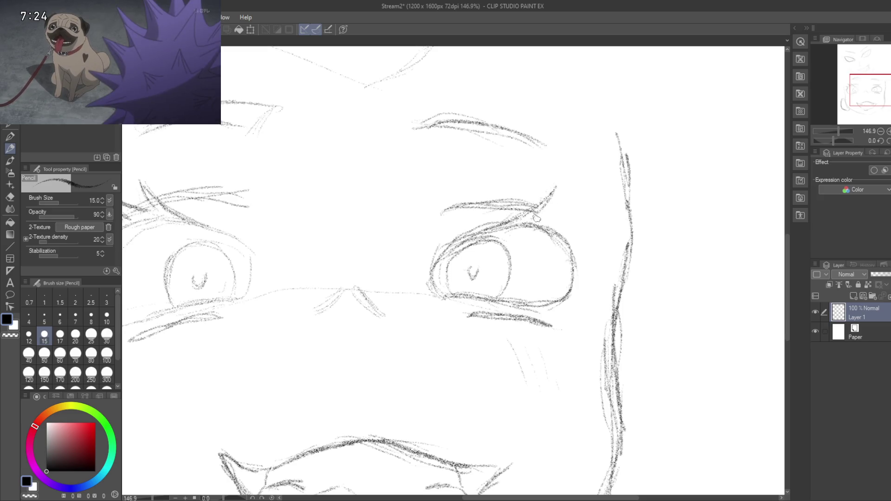
scroll(537, 219, right, 1)
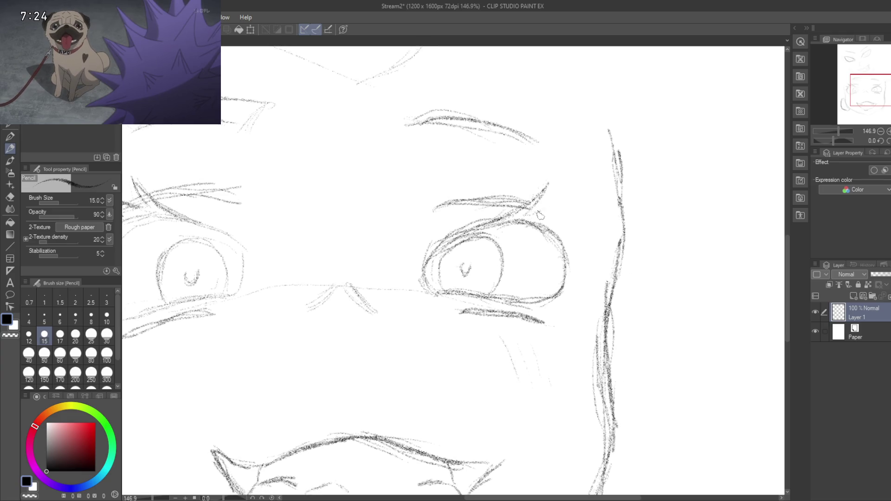
drag(540, 215, 556, 204)
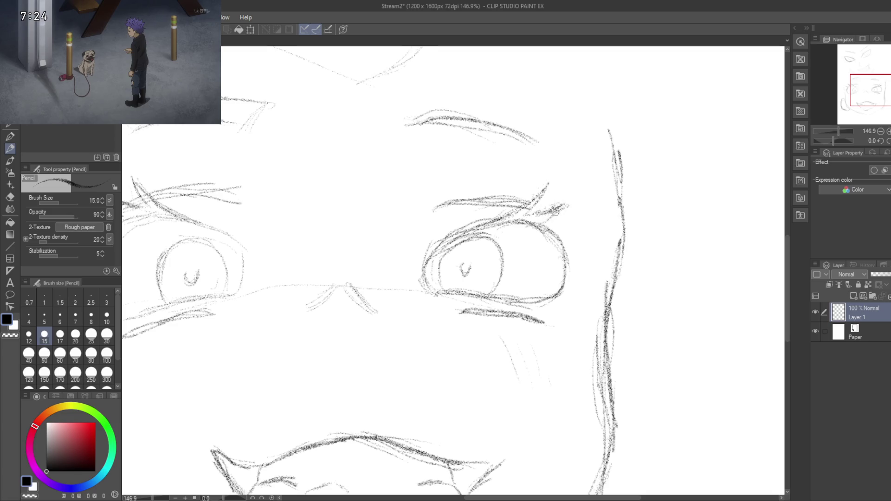
drag(571, 205, 540, 222)
drag(592, 115, 629, 89)
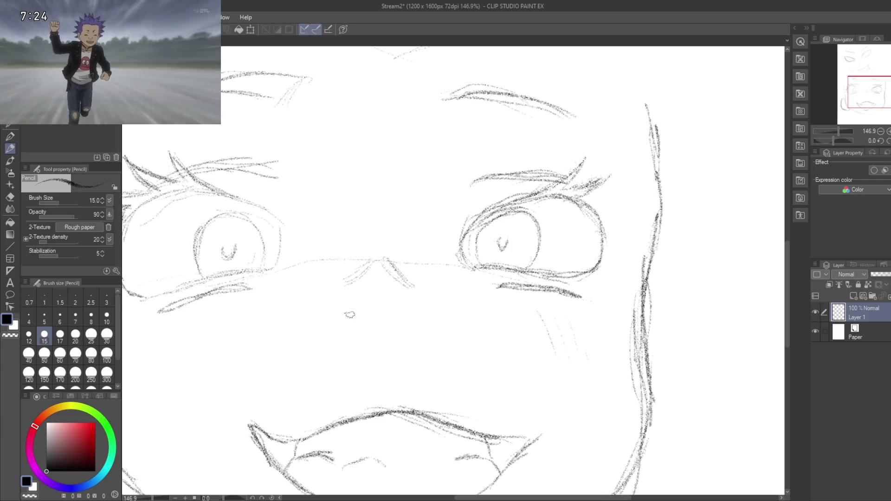
Step: Sketch spiky lashes at the right eye's outer corner and darken the corner line
mouse_move(388, 307)
mouse_down()
mouse_move(427, 317)
mouse_move(428, 341)
mouse_up()
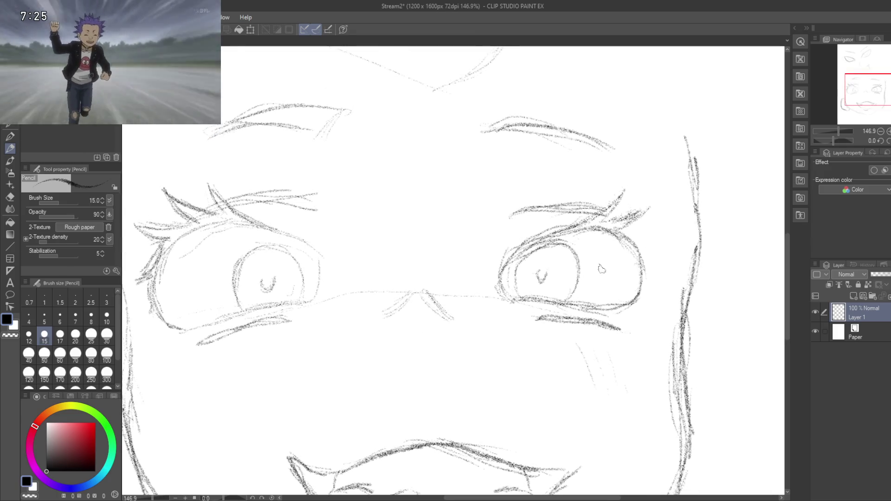
mouse_move(643, 212)
mouse_down()
mouse_move(620, 229)
mouse_move(678, 226)
mouse_up()
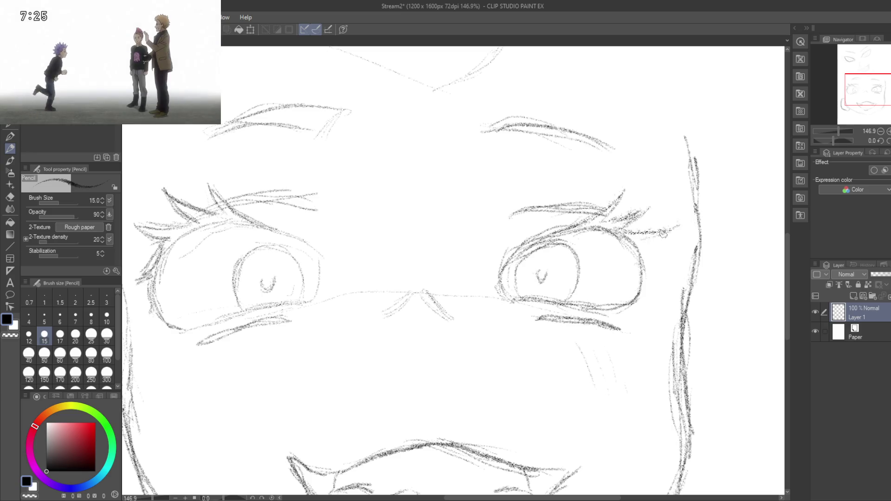
mouse_move(656, 236)
mouse_down()
mouse_move(683, 227)
mouse_move(654, 239)
mouse_move(663, 285)
mouse_up()
drag(643, 255, 662, 281)
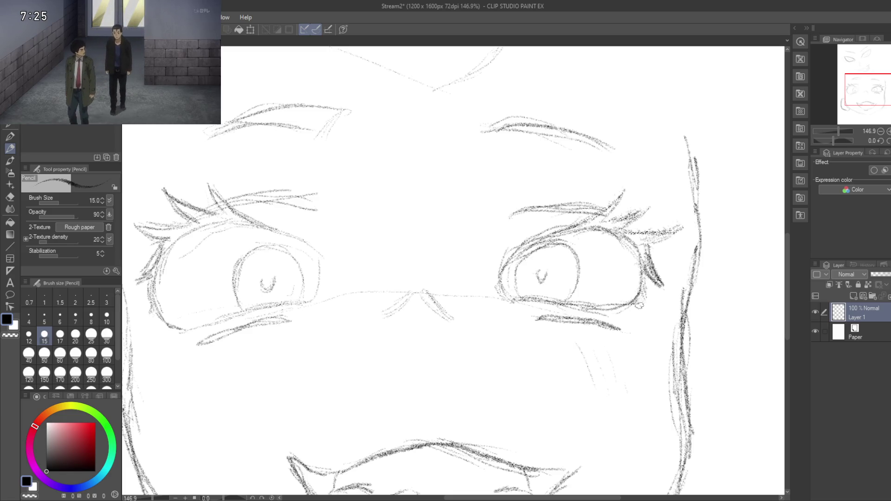
drag(454, 338, 481, 290)
scroll(481, 290, down, 3)
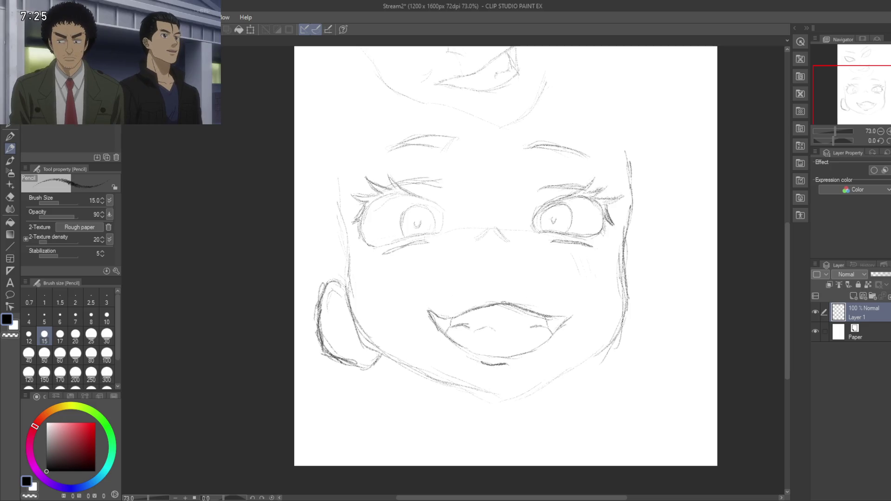
Step: Sketch the right ear's outline and inner contour beside the right cheek and jaw
drag(516, 293, 453, 266)
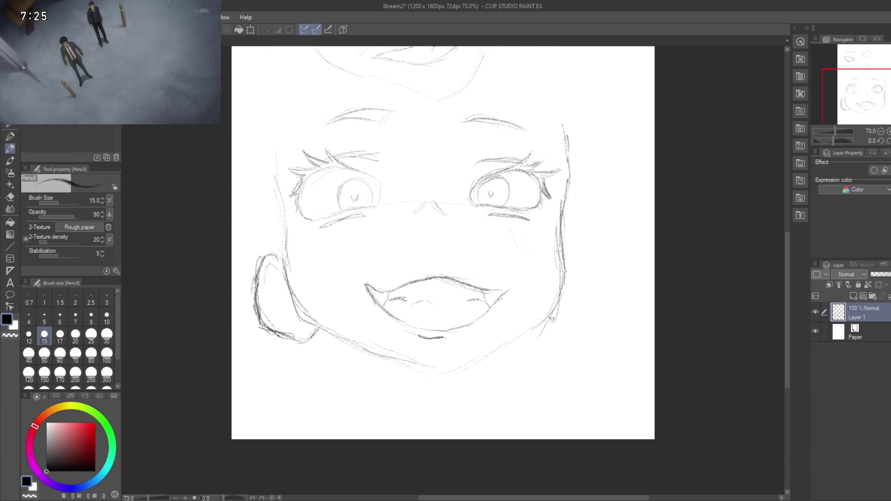
drag(553, 318, 551, 327)
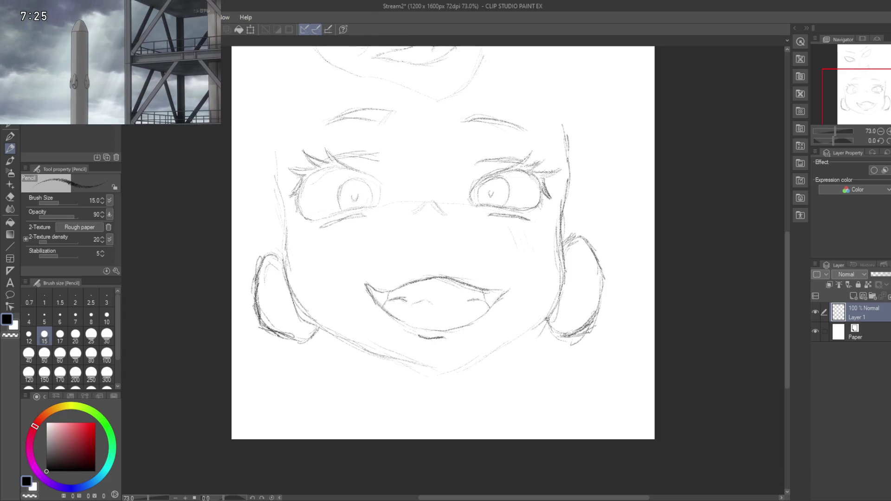
mouse_move(563, 329)
mouse_down()
mouse_move(590, 325)
mouse_move(568, 332)
mouse_move(603, 291)
mouse_move(655, 297)
mouse_up()
drag(622, 268, 644, 293)
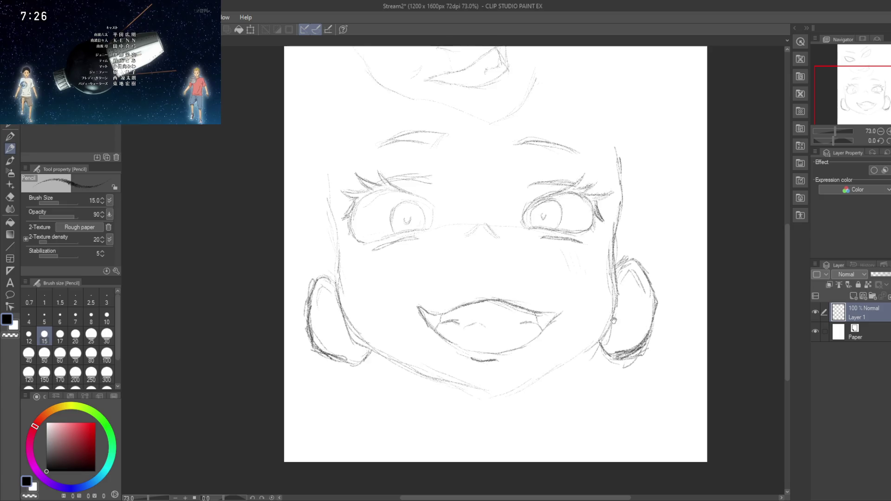
scroll(633, 290, down, 2)
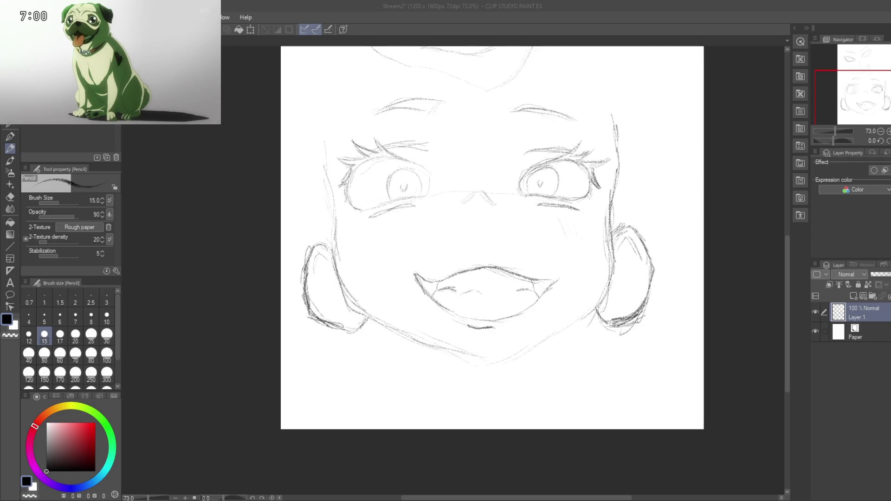
Step: Darken the right jaw line and add a blush stroke on the left cheek
click(379, 375)
mouse_move(398, 332)
mouse_down()
mouse_move(389, 318)
mouse_move(489, 348)
mouse_up()
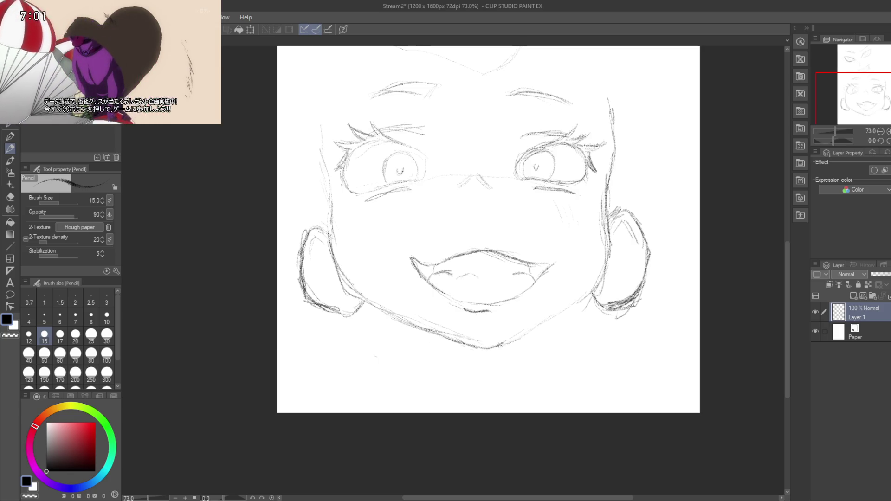
mouse_move(487, 349)
mouse_down()
mouse_move(578, 303)
mouse_move(509, 335)
mouse_up()
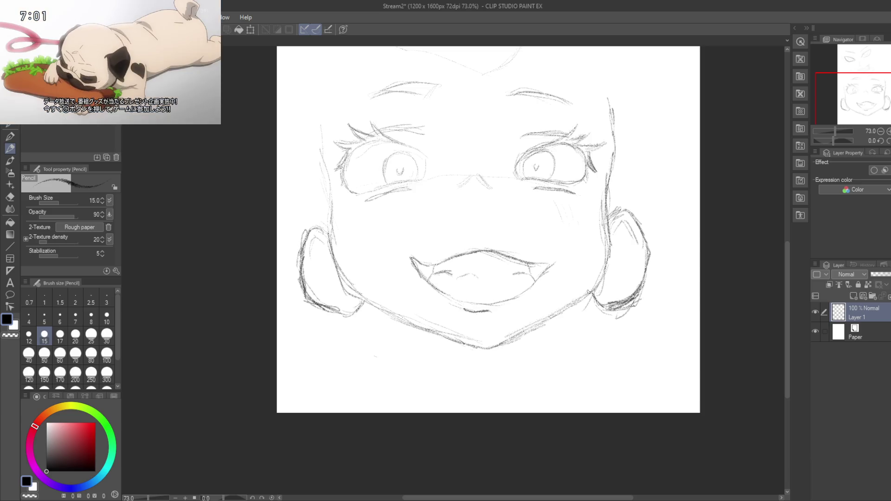
mouse_move(399, 213)
mouse_down()
mouse_move(444, 208)
mouse_move(450, 217)
mouse_up()
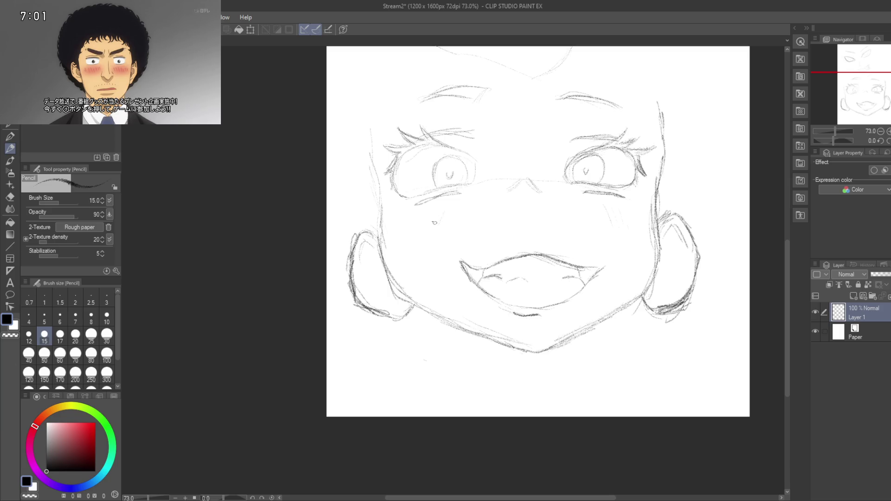
drag(437, 223, 431, 228)
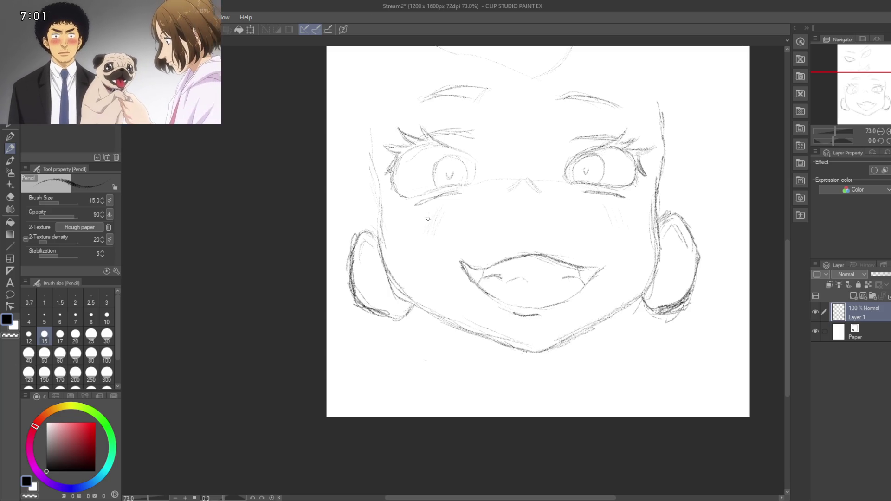
Step: Extend the left eyebrow down-left and reinforce the line on the face's left side
mouse_move(424, 194)
mouse_down()
mouse_move(484, 199)
mouse_move(517, 169)
mouse_move(524, 176)
mouse_up()
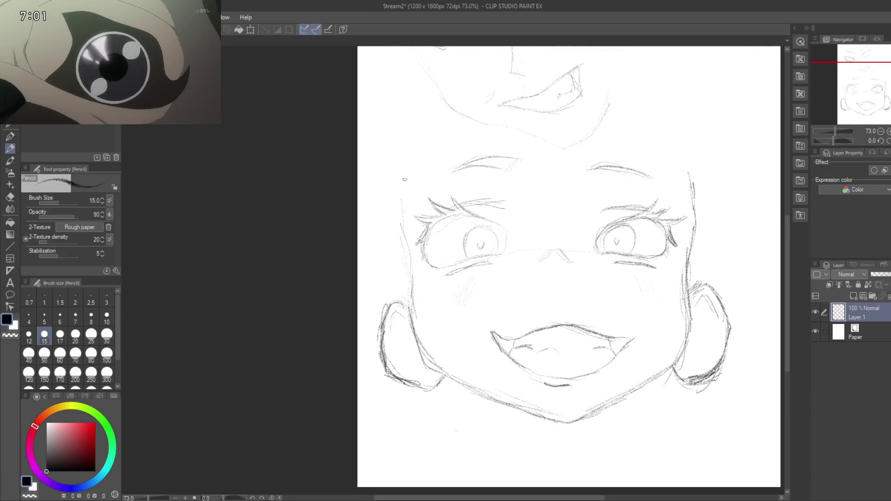
drag(452, 173, 437, 181)
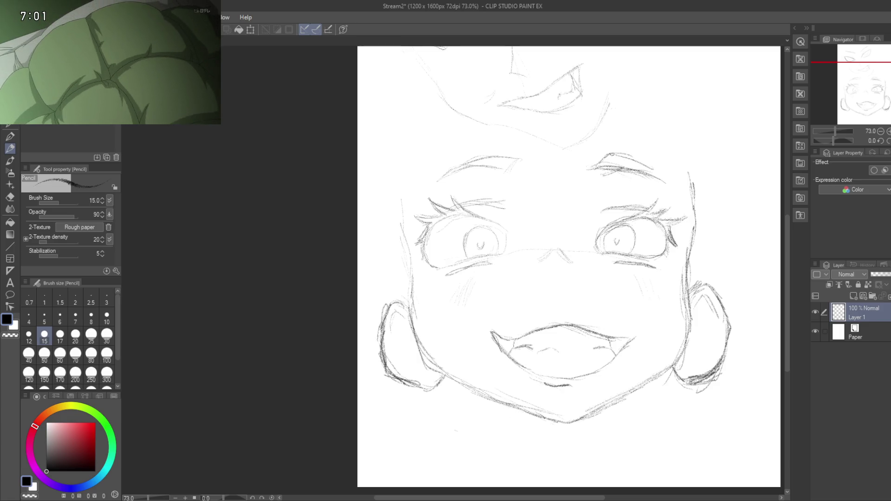
scroll(580, 195, down, 5)
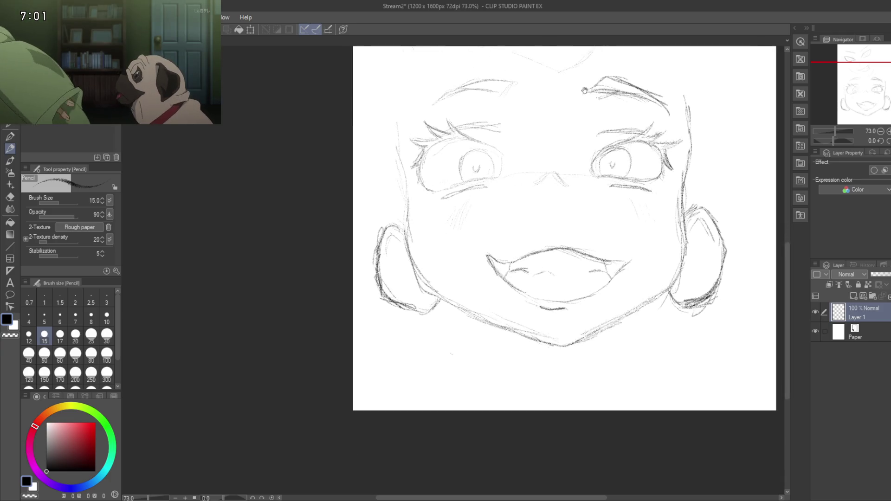
drag(484, 219, 515, 307)
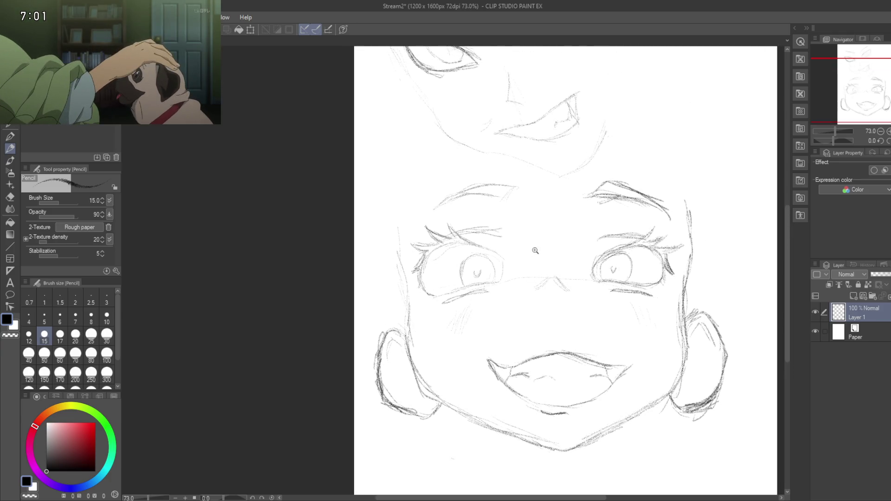
scroll(536, 250, up, 3)
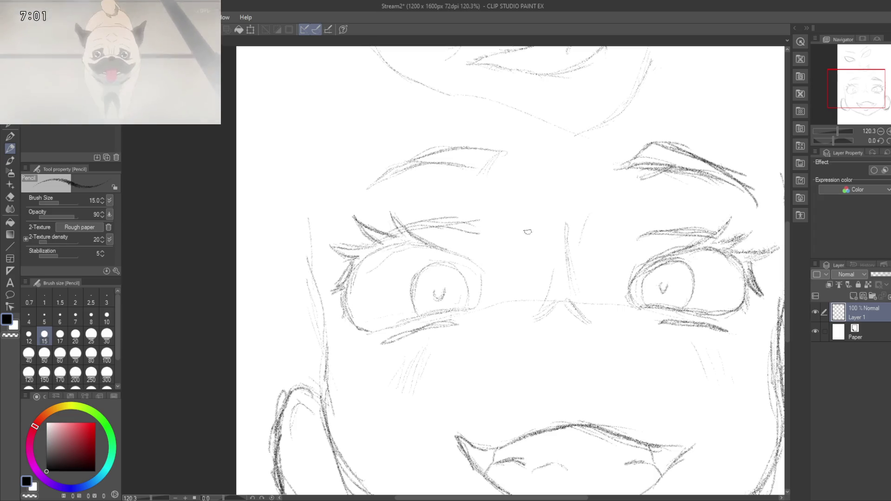
mouse_move(549, 265)
mouse_down()
mouse_move(551, 179)
mouse_move(533, 209)
mouse_up()
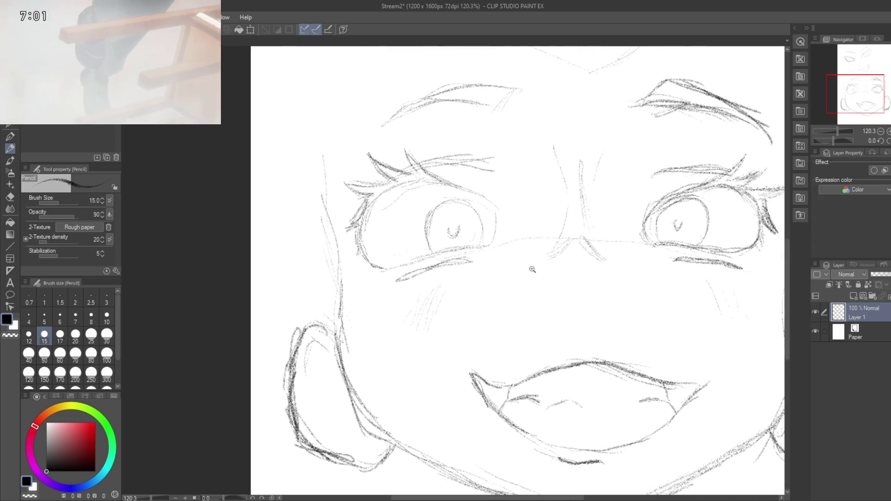
scroll(534, 209, down, 2)
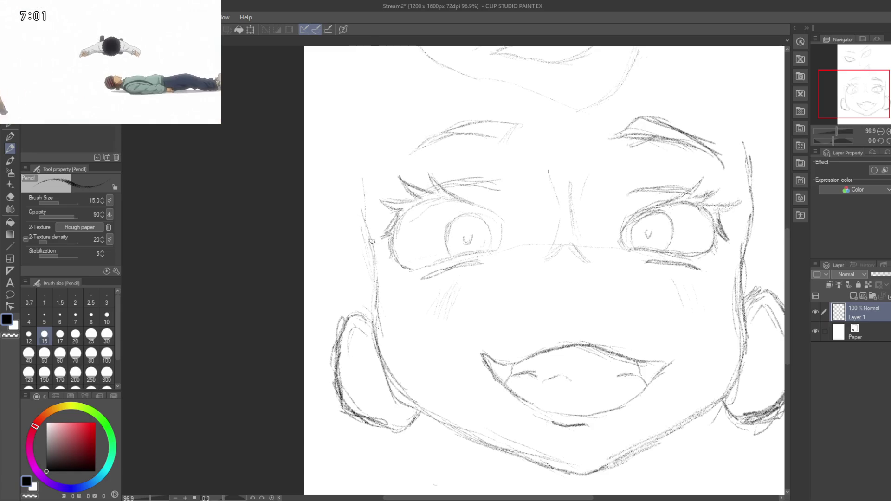
drag(372, 241, 359, 170)
drag(353, 95, 339, 53)
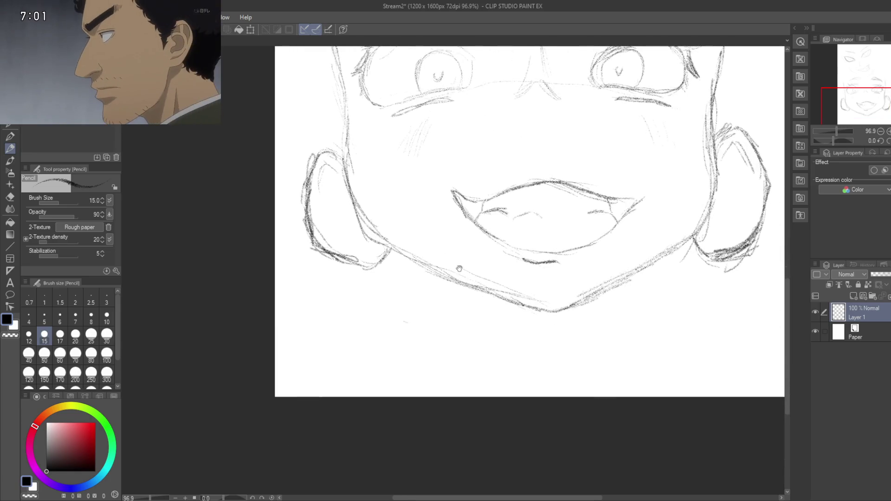
Step: Draw and thicken neck lines running down from the left and right sides of the jaw
drag(460, 288, 483, 332)
drag(459, 293, 490, 380)
mouse_move(647, 267)
mouse_down()
mouse_move(631, 313)
mouse_move(613, 325)
mouse_move(613, 343)
mouse_up()
mouse_move(629, 297)
mouse_down()
mouse_move(617, 371)
mouse_move(626, 384)
mouse_up()
mouse_move(640, 273)
mouse_down()
mouse_move(613, 360)
mouse_move(645, 269)
mouse_move(633, 307)
mouse_up()
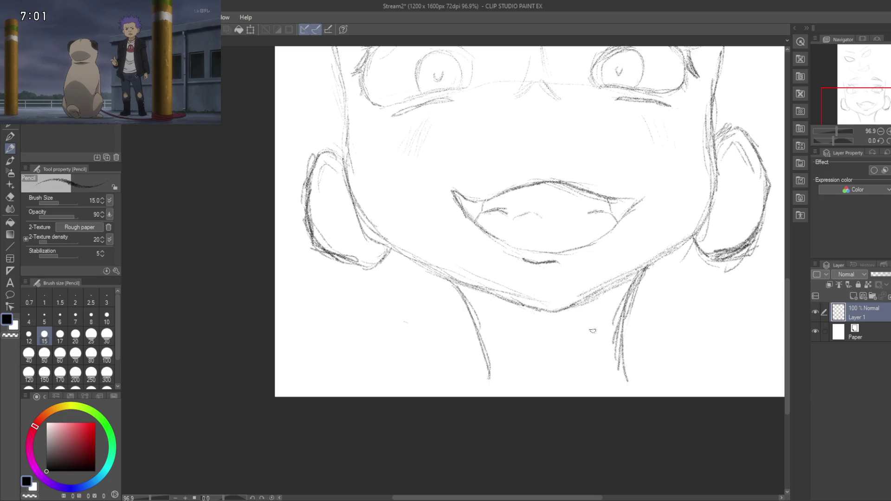
drag(442, 278, 477, 349)
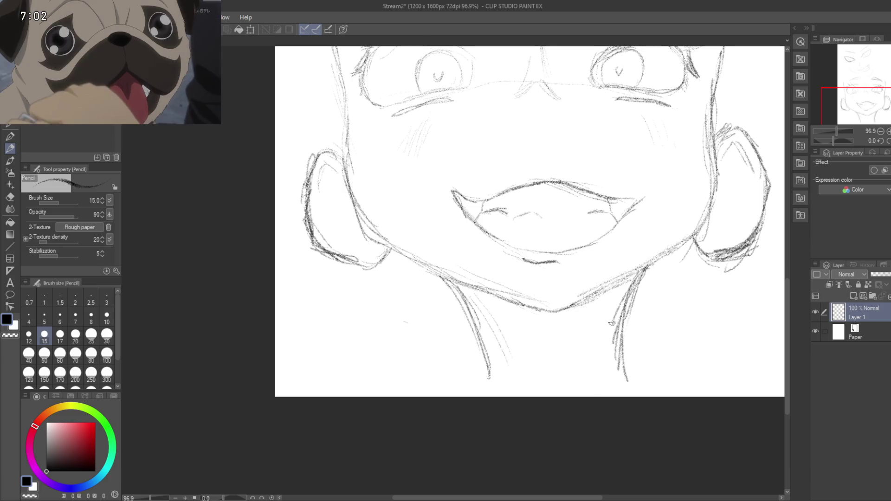
mouse_move(476, 332)
mouse_down()
mouse_move(508, 271)
mouse_move(512, 394)
mouse_up()
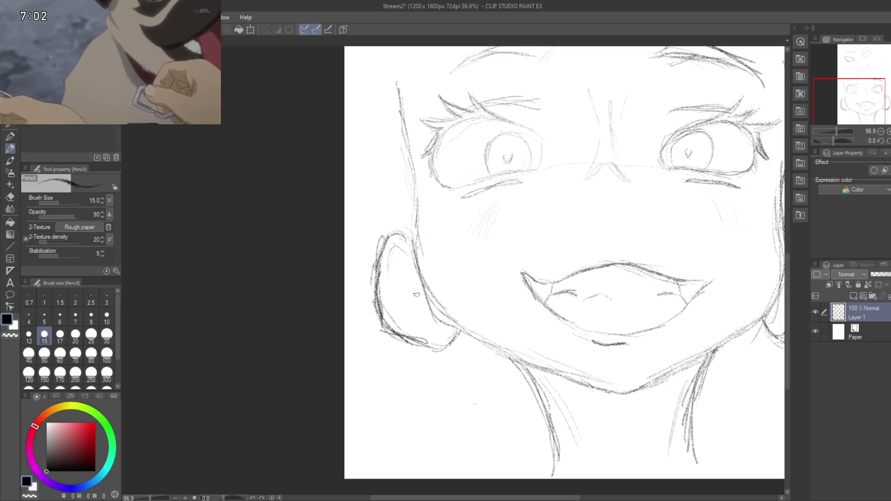
drag(493, 354, 365, 379)
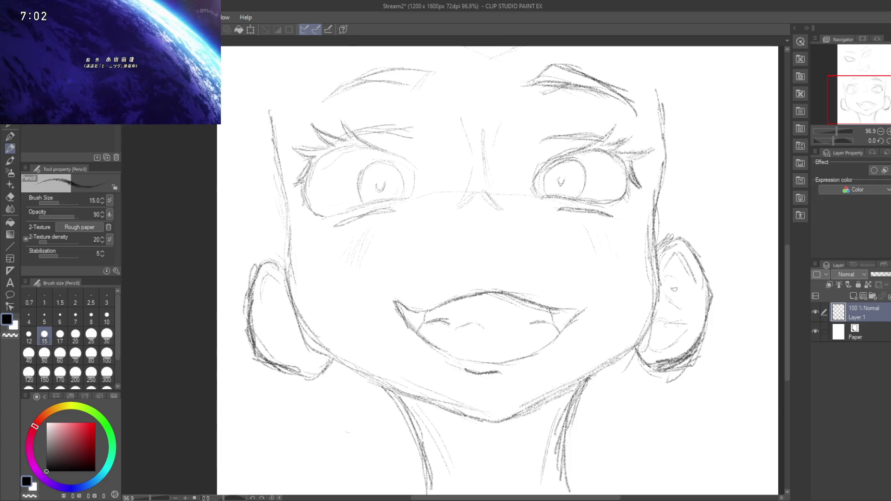
scroll(662, 333, down, 3)
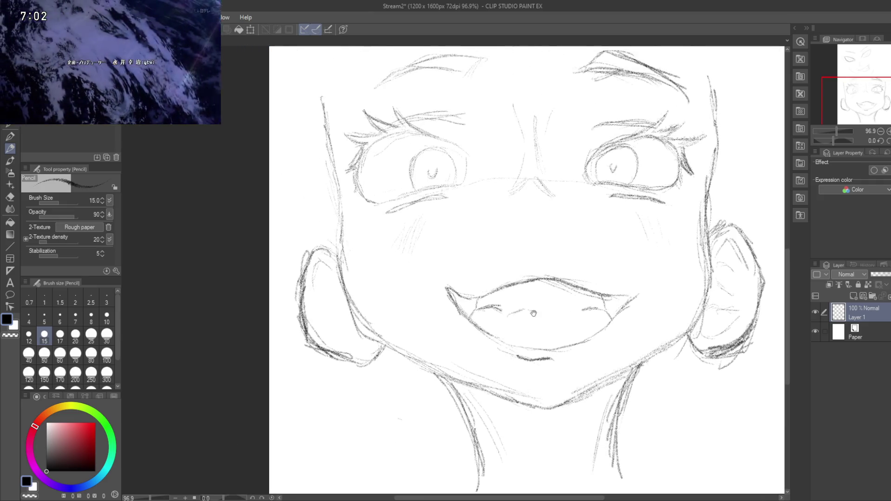
Step: Sketch hair strands over the forehead and above the right eyebrow
scroll(590, 265, down, 2)
scroll(590, 265, up, 2)
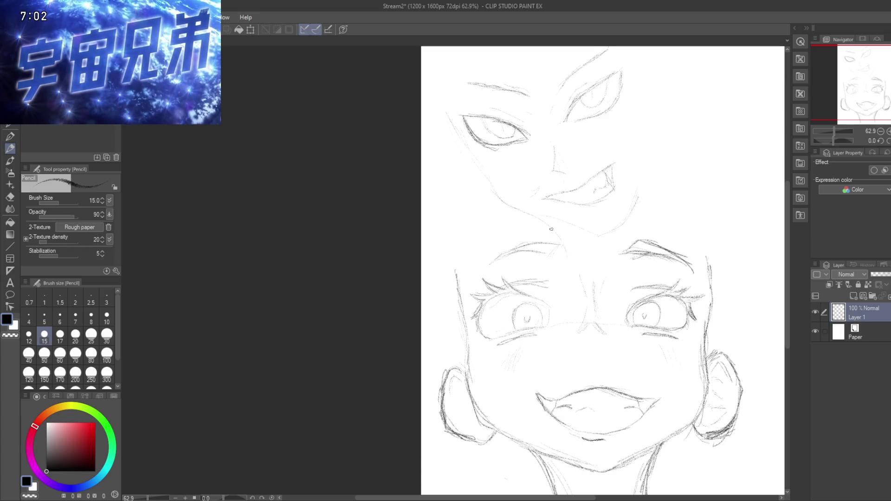
drag(517, 224, 447, 326)
drag(492, 244, 455, 330)
drag(541, 220, 576, 280)
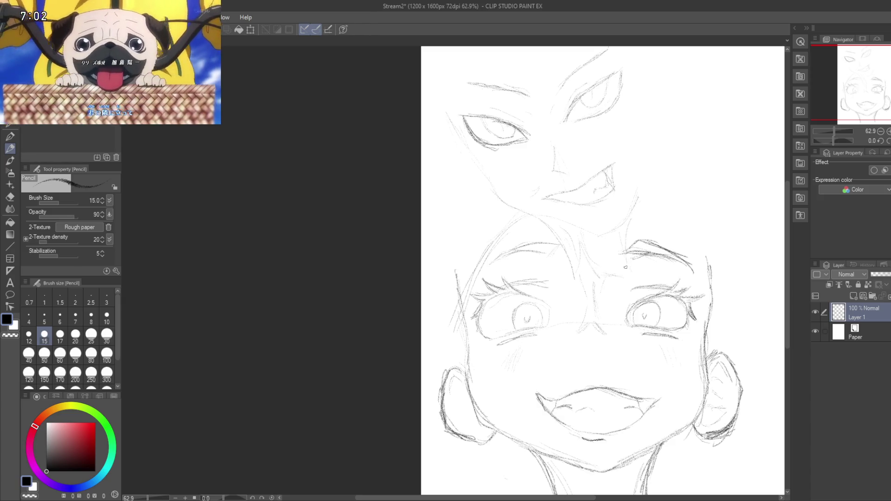
drag(623, 253, 637, 286)
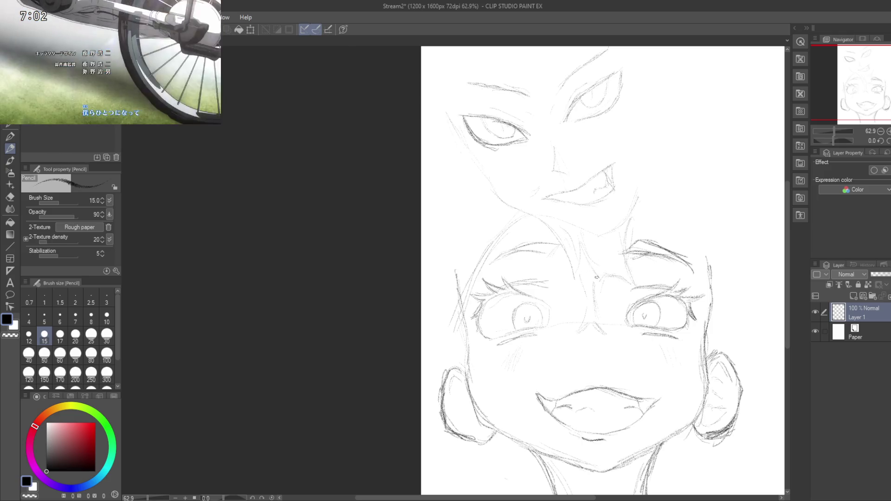
drag(579, 239, 595, 274)
Step: Draw long hair curves sweeping down the right side of the head
mouse_move(596, 289)
middle_down()
mouse_move(569, 141)
mouse_move(532, 264)
middle_up()
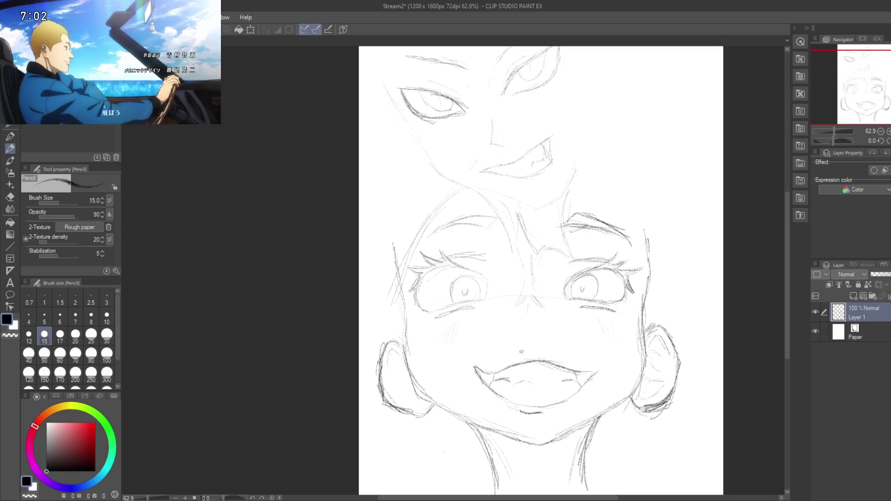
middle_drag(522, 352, 517, 375)
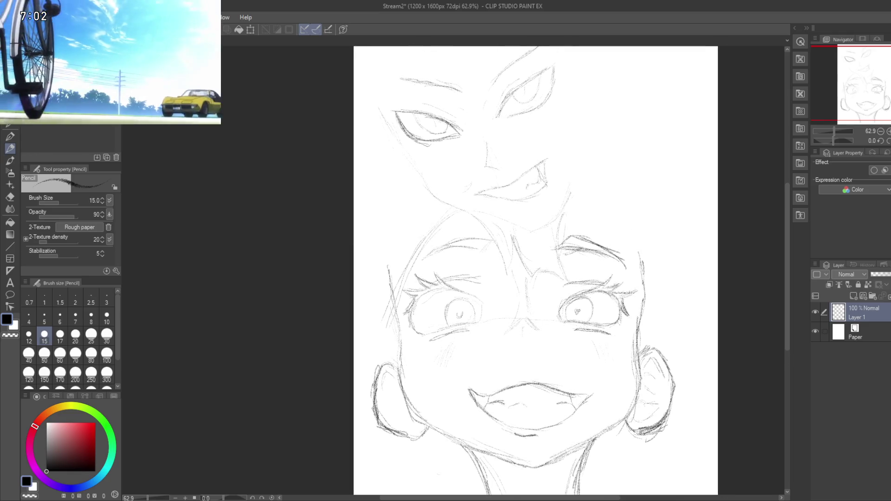
middle_drag(556, 246, 552, 288)
drag(564, 254, 633, 309)
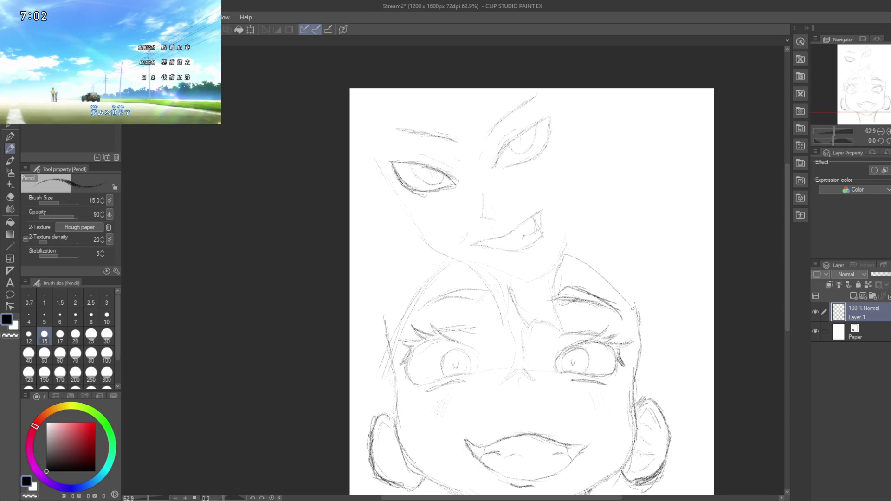
drag(569, 257, 643, 333)
mouse_move(561, 298)
mouse_down()
mouse_move(570, 252)
mouse_move(571, 262)
mouse_up()
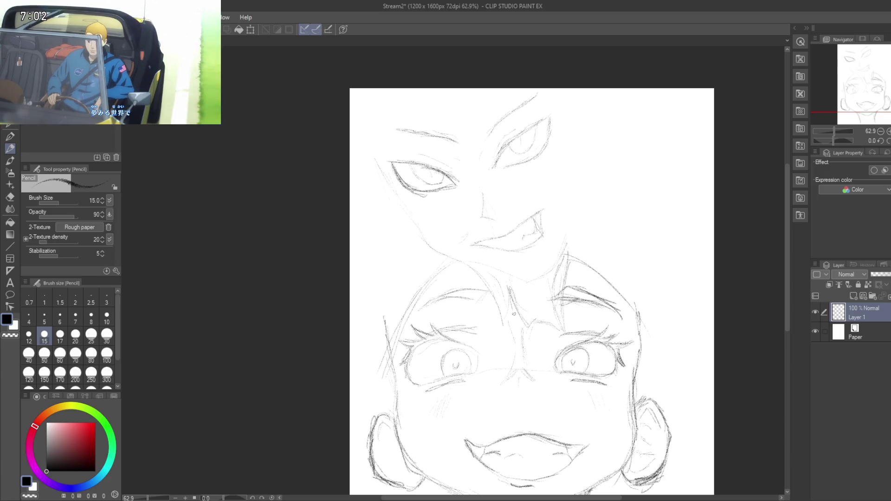
mouse_move(602, 278)
mouse_down()
mouse_move(652, 338)
mouse_move(650, 359)
mouse_up()
drag(651, 310, 600, 245)
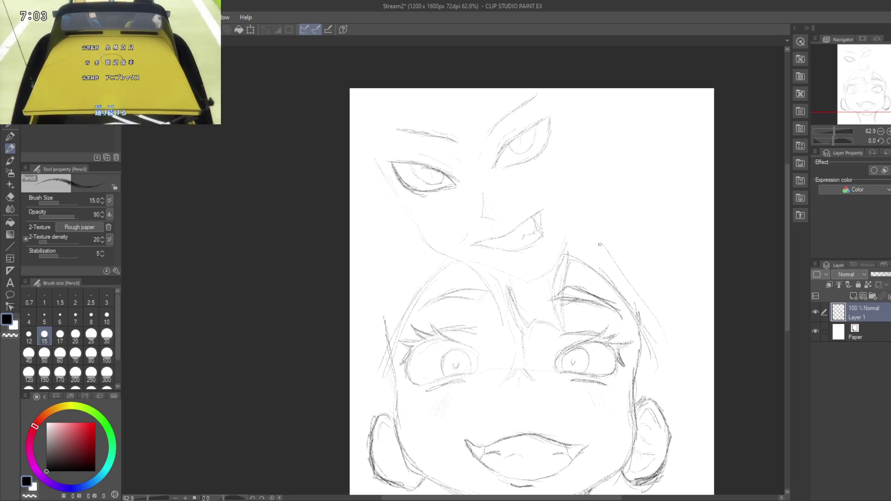
drag(642, 294, 612, 241)
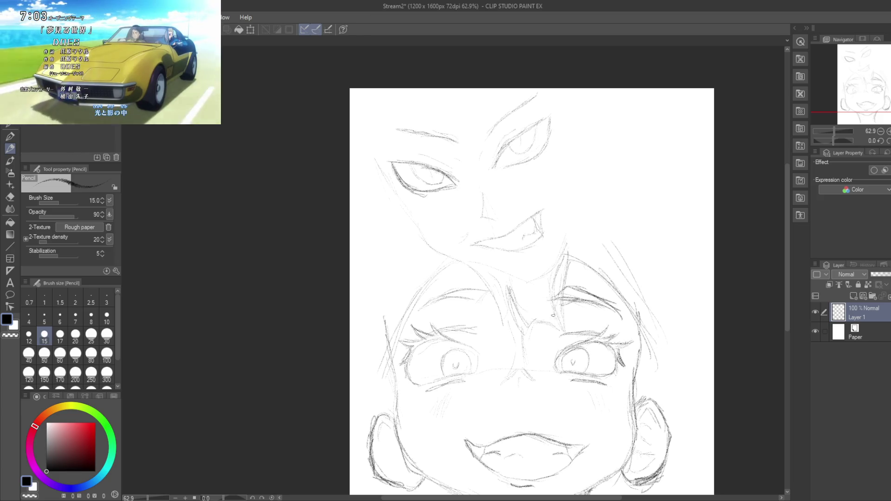
Step: Extend the right-side strands upward and sketch hair strands on the left side of the head
middle_drag(534, 303, 522, 261)
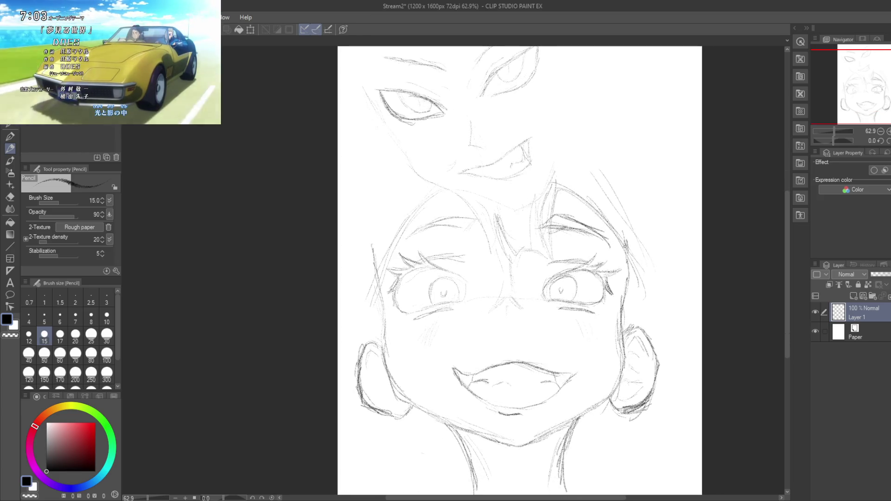
mouse_move(645, 314)
mouse_down()
mouse_move(609, 236)
mouse_move(597, 173)
mouse_up()
drag(634, 257, 596, 153)
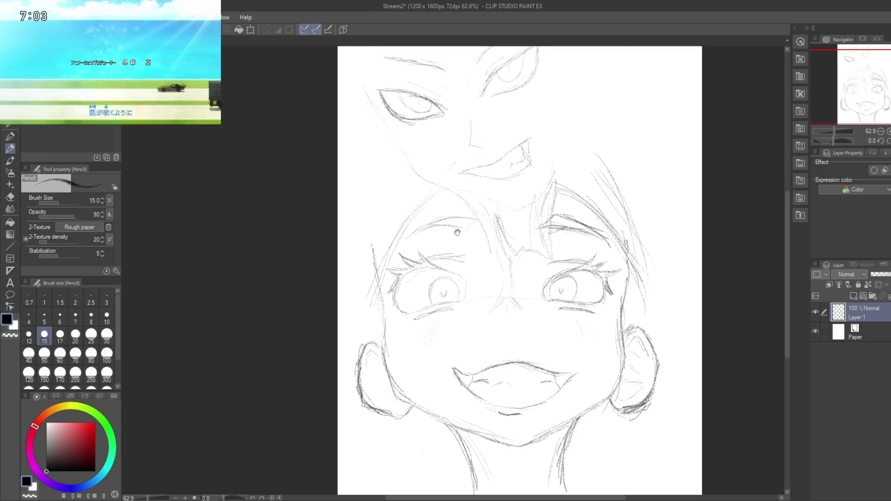
drag(366, 274, 365, 192)
mouse_move(372, 227)
mouse_down()
mouse_move(382, 163)
mouse_move(386, 188)
mouse_up()
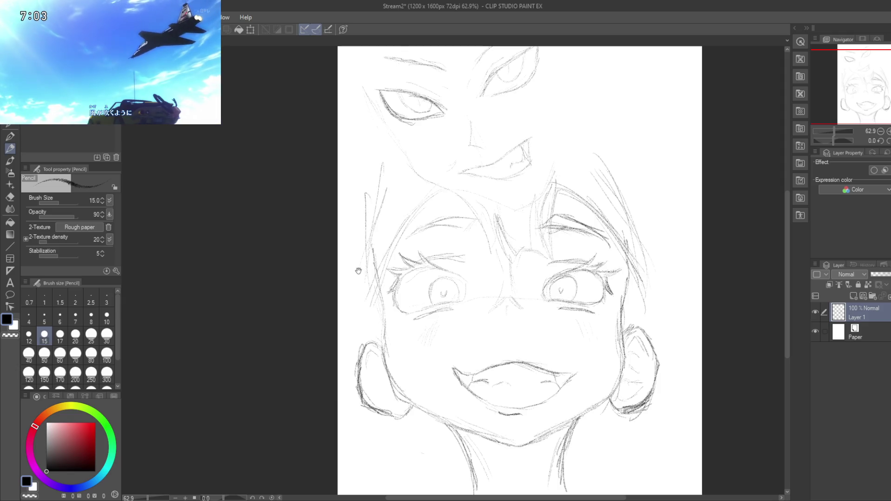
drag(358, 271, 381, 137)
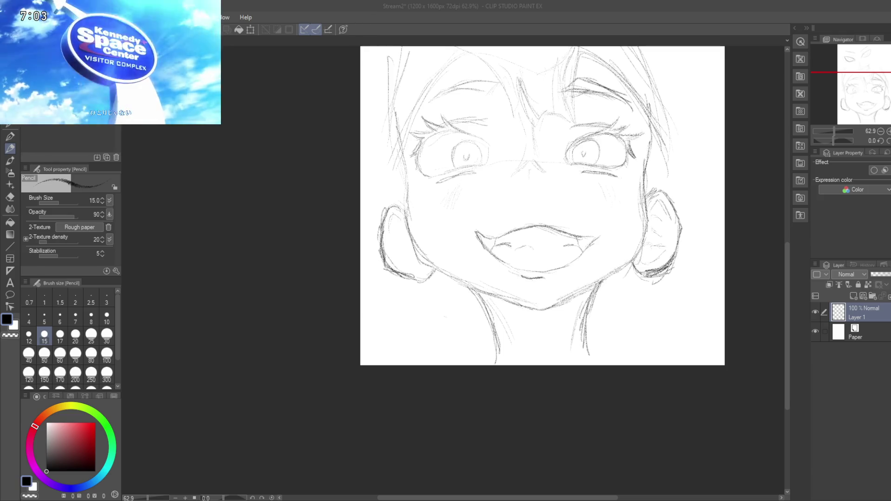
mouse_move(112, 70)
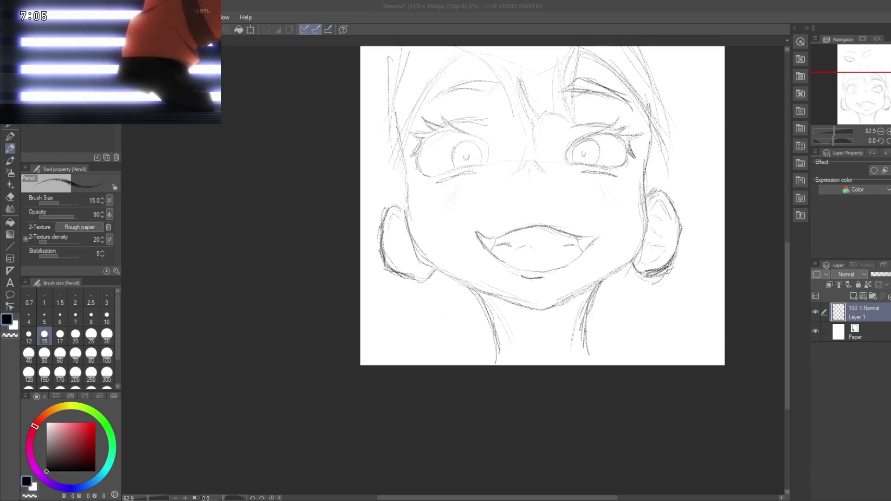
scroll(360, 213, down, 2)
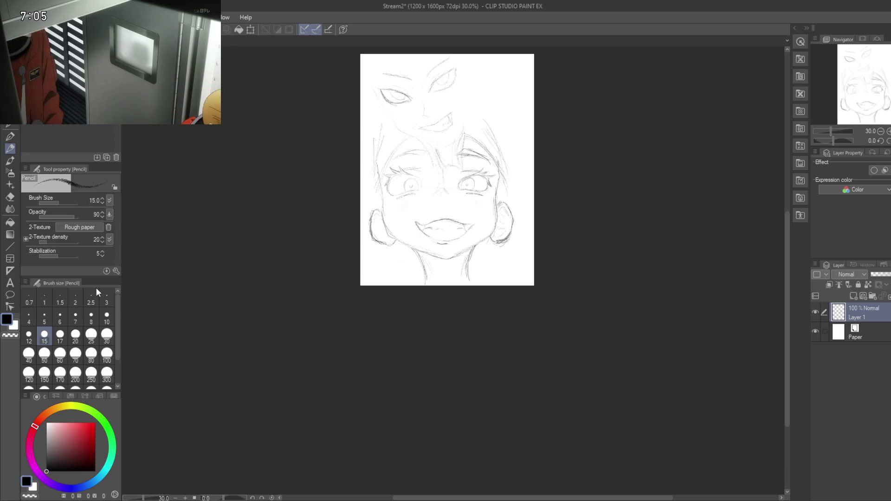
Step: Resize the canvas to 3890 x 3127 px by extending its bottom, left and right edges
key(ctrl+t)
drag(463, 285, 463, 497)
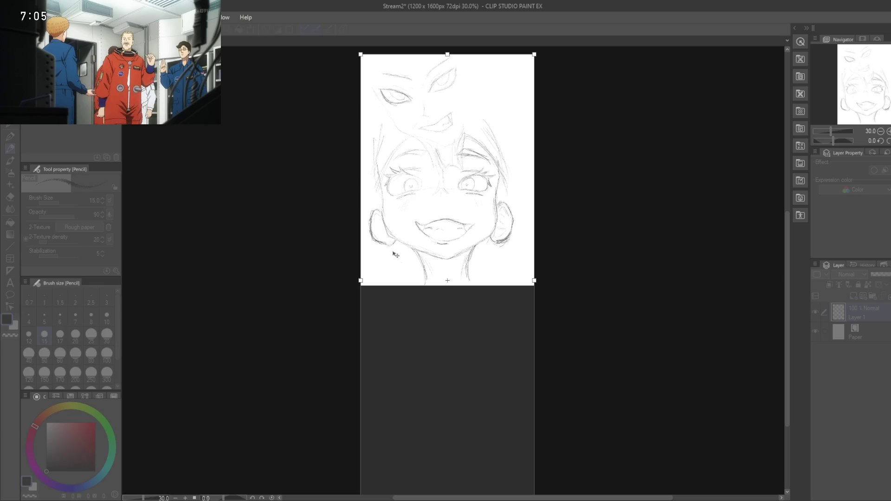
drag(358, 281, 197, 281)
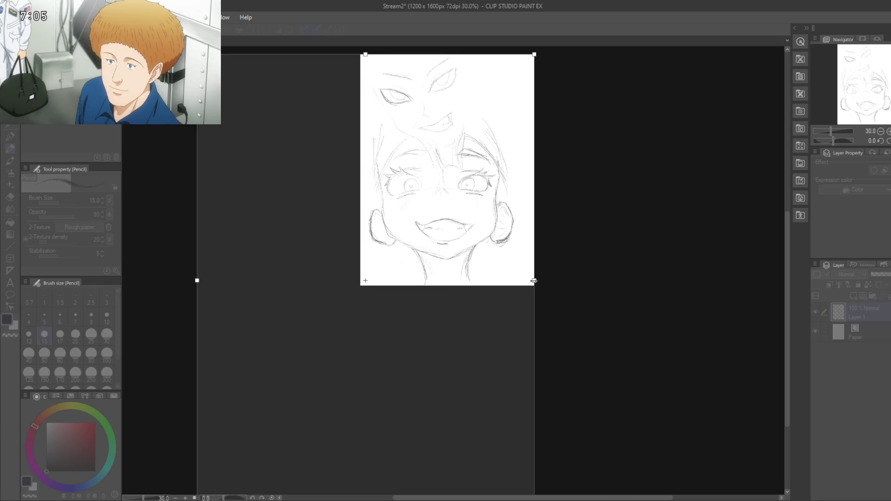
drag(534, 280, 760, 309)
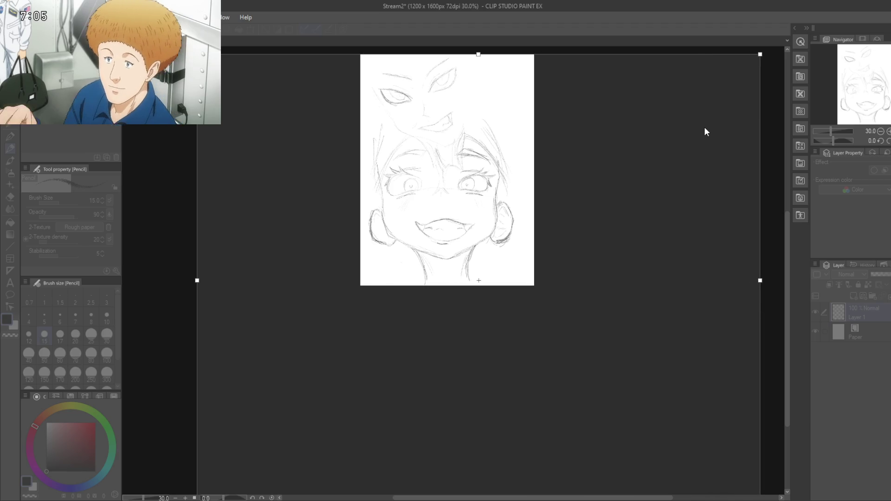
key(Return)
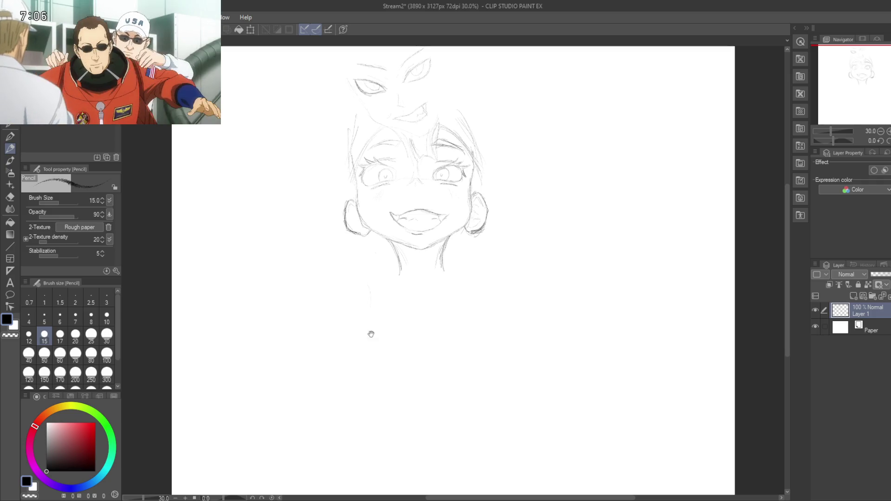
Step: Darken the left neck line and extend the neck lines further down from the chin
drag(372, 339, 410, 340)
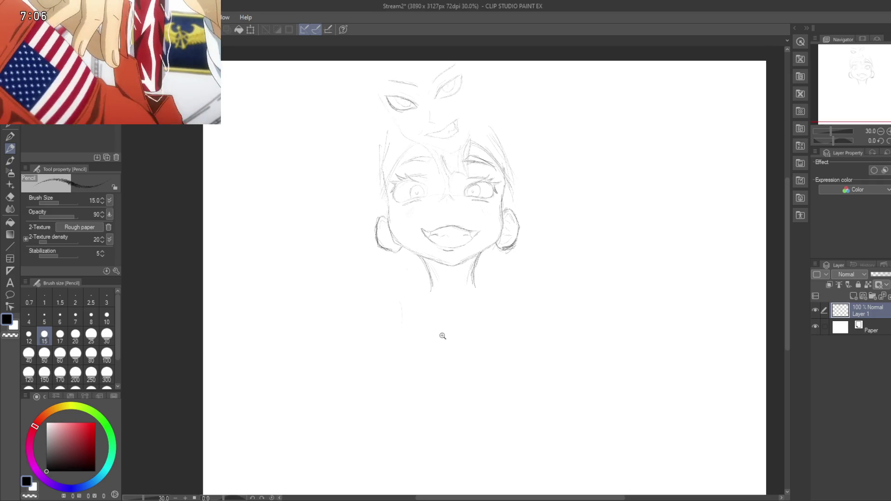
scroll(451, 332, up, 2)
scroll(446, 333, up, 3)
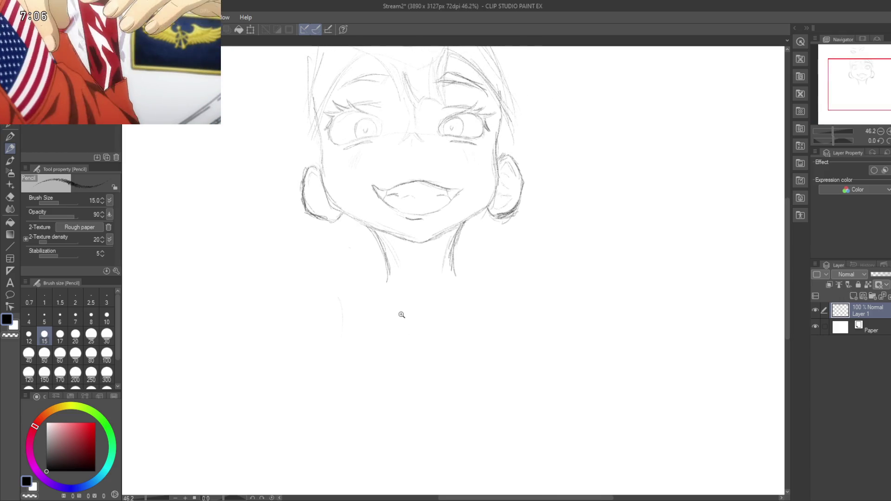
scroll(394, 292, up, 2)
mouse_move(358, 177)
mouse_down()
mouse_move(386, 235)
mouse_move(376, 265)
mouse_move(348, 237)
mouse_move(344, 213)
mouse_up()
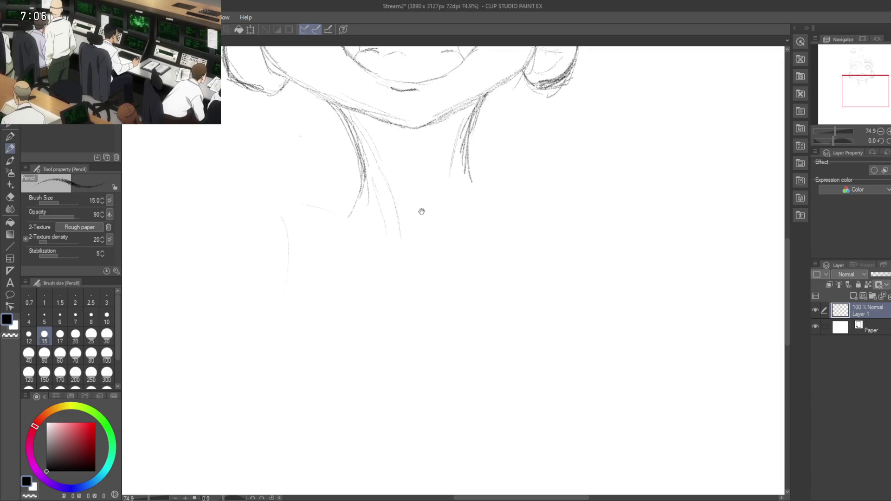
drag(419, 210, 414, 210)
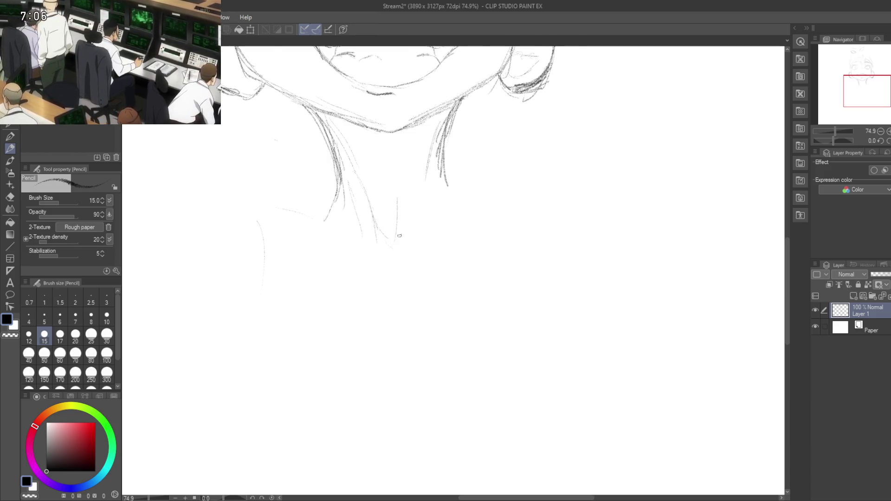
drag(414, 170, 403, 197)
mouse_move(439, 125)
mouse_down()
mouse_move(406, 184)
mouse_move(395, 236)
mouse_up()
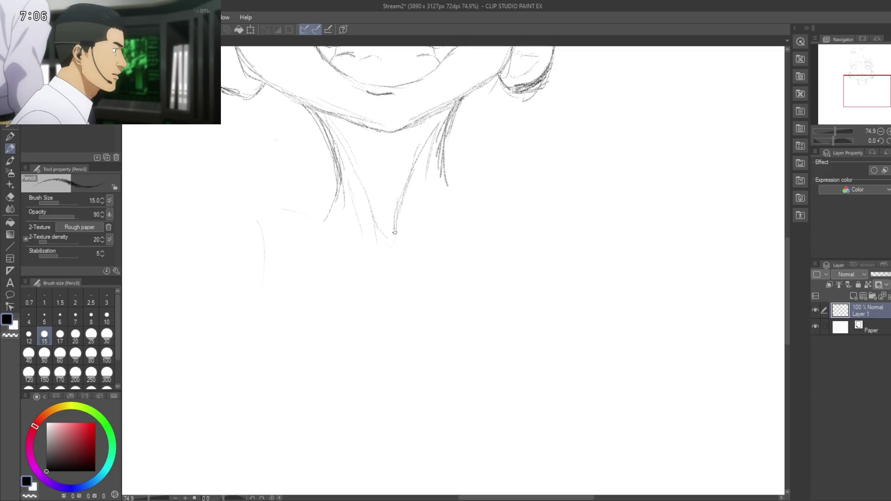
scroll(398, 223, down, 1)
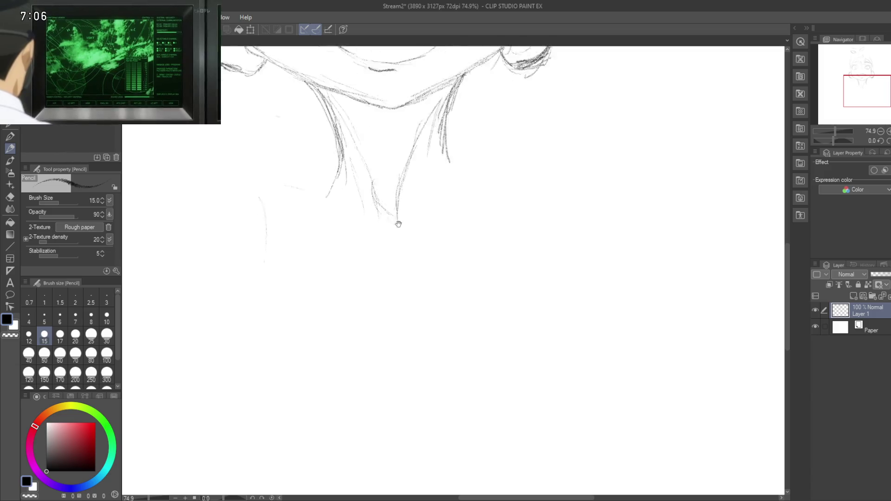
scroll(426, 173, right, 2)
scroll(391, 152, up, 4)
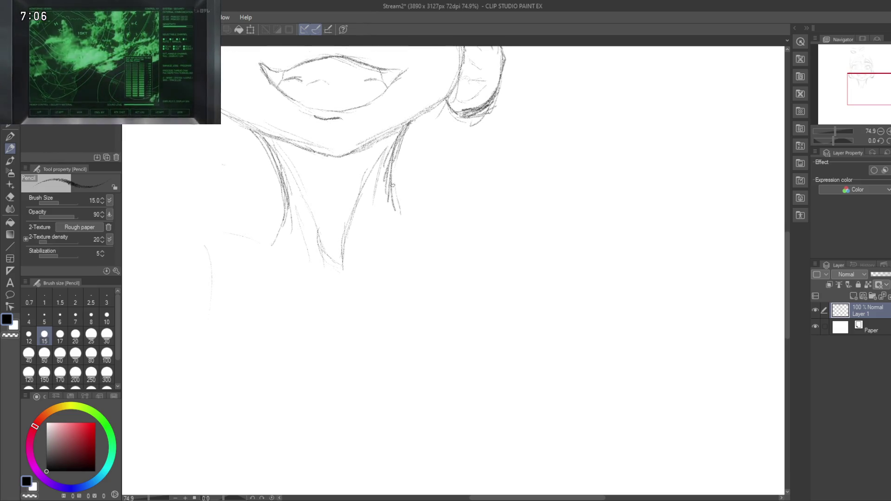
Step: Lengthen the neck line and draw the right shoulder line with a curve beneath it
drag(393, 185, 407, 245)
drag(399, 210, 469, 224)
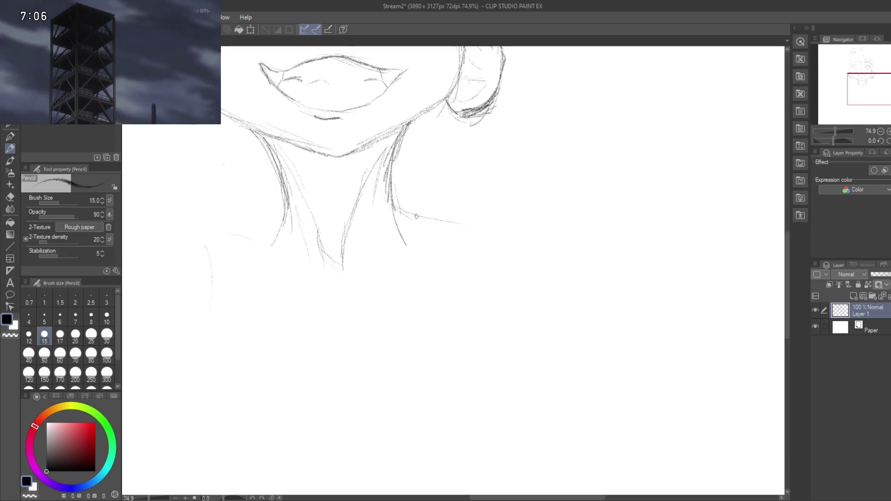
drag(442, 217, 552, 222)
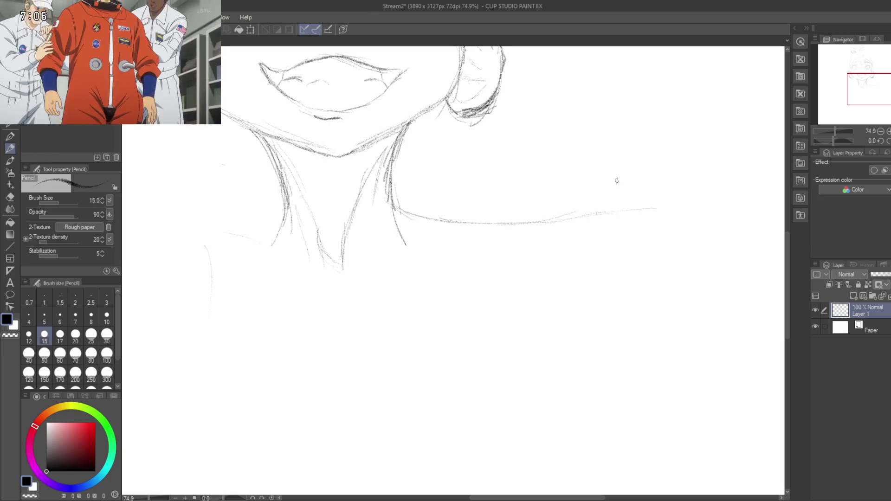
mouse_move(593, 216)
mouse_down()
mouse_move(644, 212)
mouse_move(668, 267)
mouse_up()
scroll(502, 282, down, 3)
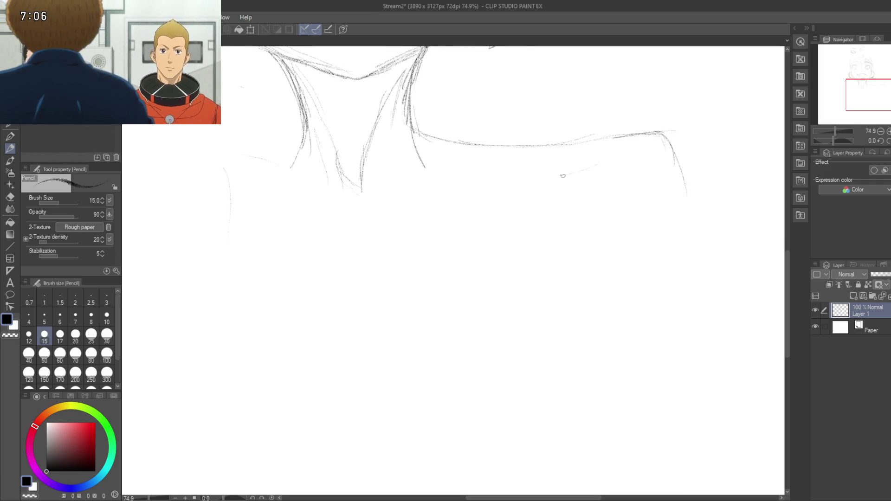
drag(505, 193, 597, 160)
mouse_move(483, 194)
mouse_down()
mouse_move(612, 159)
mouse_move(553, 181)
mouse_up()
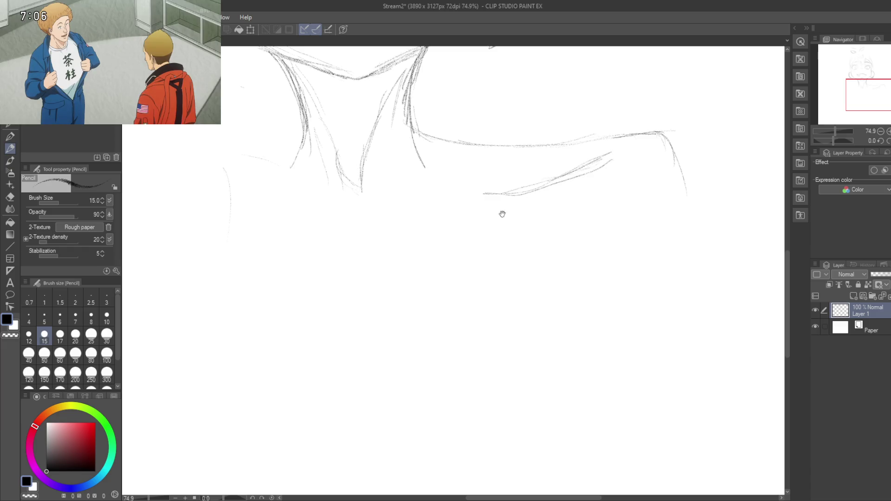
Step: Sketch the left shoulder line curving down-left from the neck, plus its top edge
drag(437, 229, 497, 217)
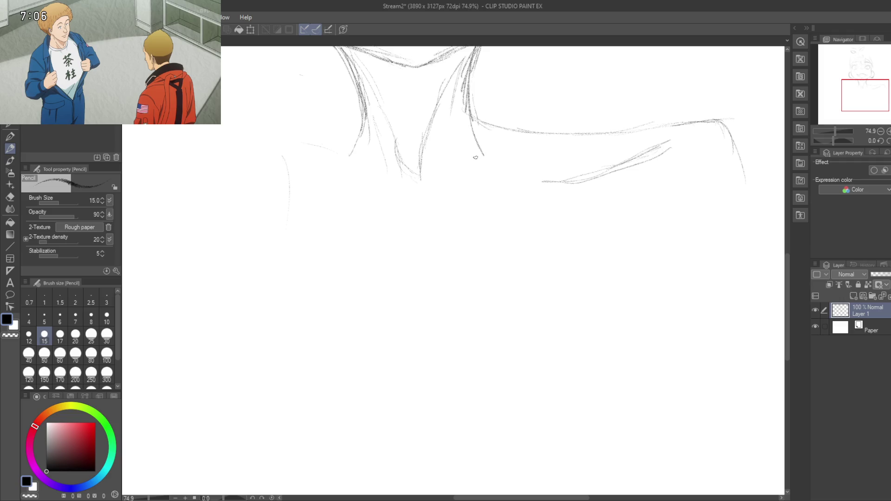
drag(471, 198, 523, 185)
scroll(466, 269, down, 4)
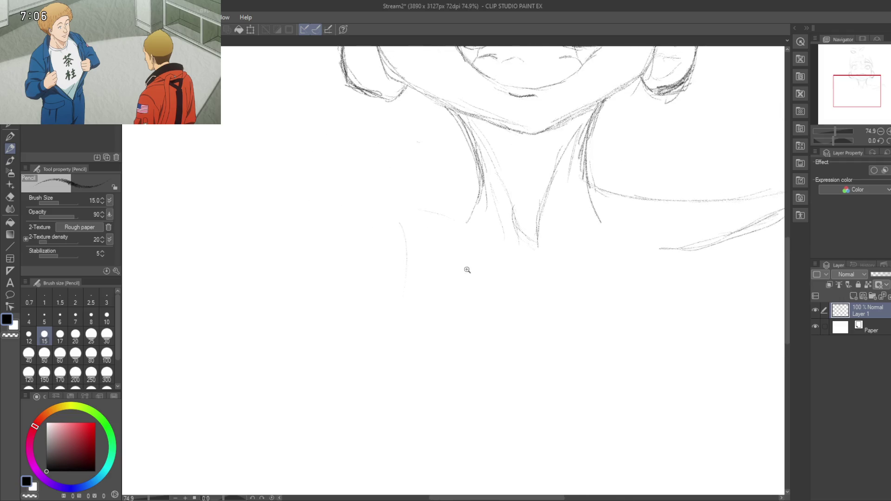
scroll(453, 256, up, 1)
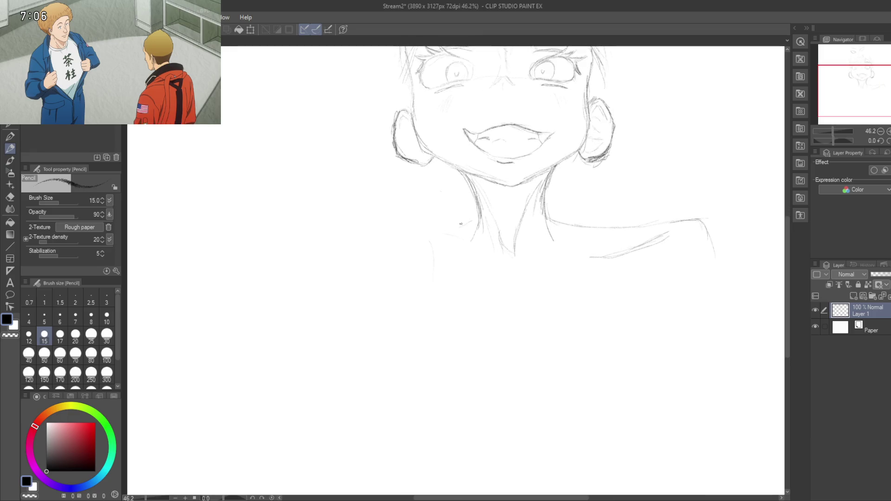
drag(478, 218, 431, 238)
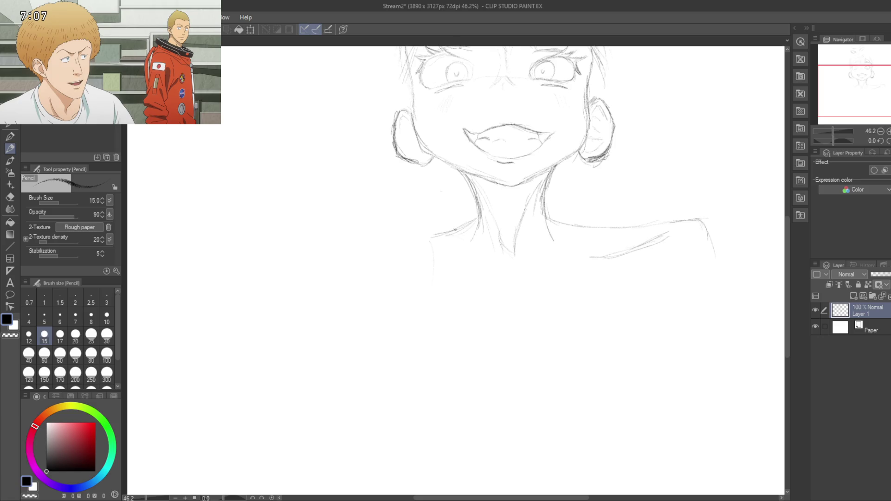
drag(441, 254, 453, 199)
mouse_move(461, 215)
mouse_down()
mouse_move(434, 253)
mouse_move(426, 242)
mouse_move(485, 353)
mouse_move(472, 272)
mouse_up()
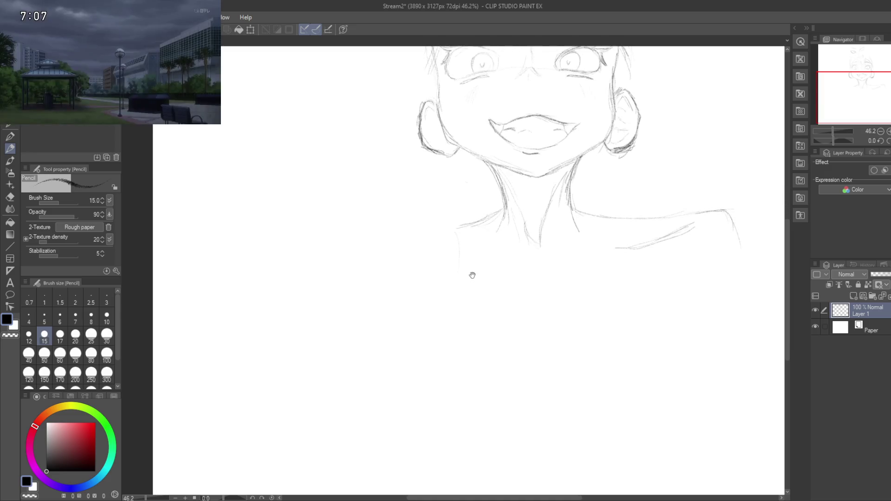
mouse_move(493, 212)
mouse_down()
mouse_move(414, 243)
mouse_move(390, 175)
mouse_move(440, 260)
mouse_up()
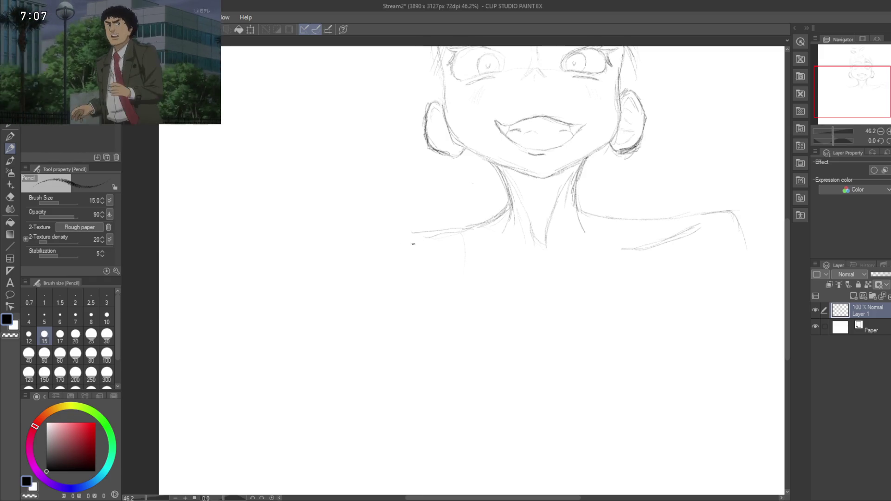
drag(424, 279, 438, 248)
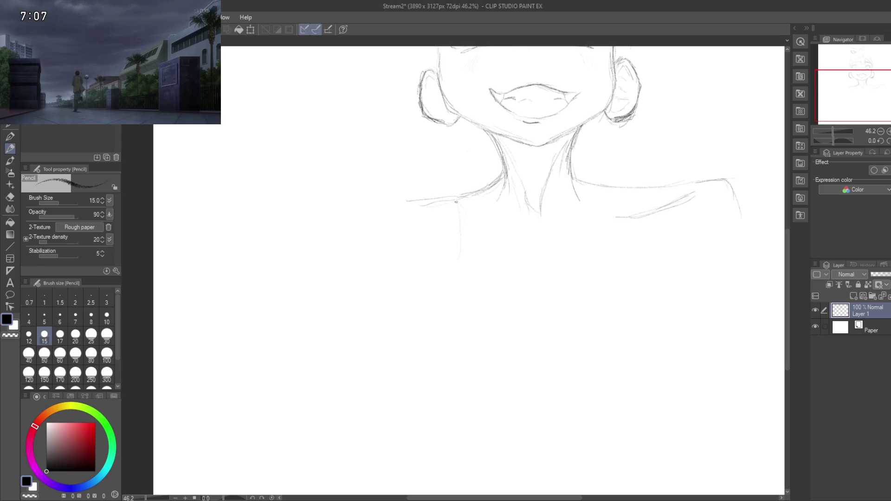
drag(425, 181, 436, 183)
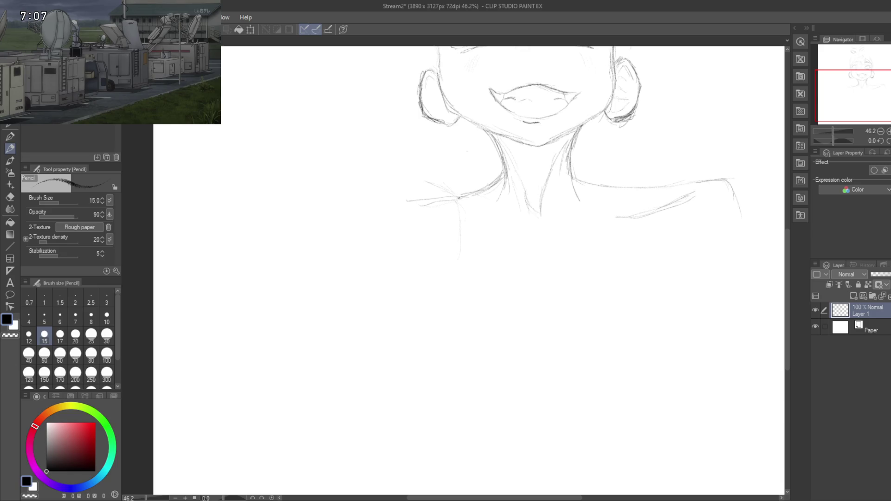
mouse_move(455, 200)
mouse_down()
mouse_move(394, 201)
mouse_move(390, 190)
mouse_up()
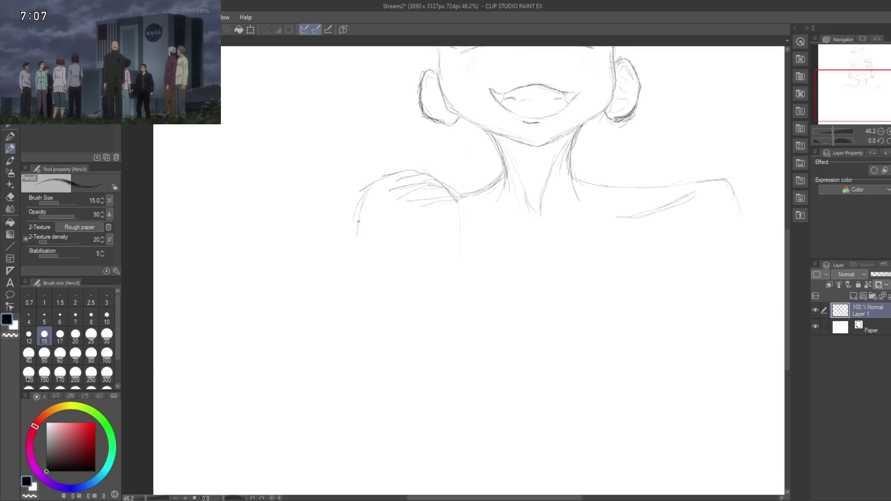
Step: Draw the left arm's outer and inner lines downward from the shoulder
drag(358, 221, 349, 258)
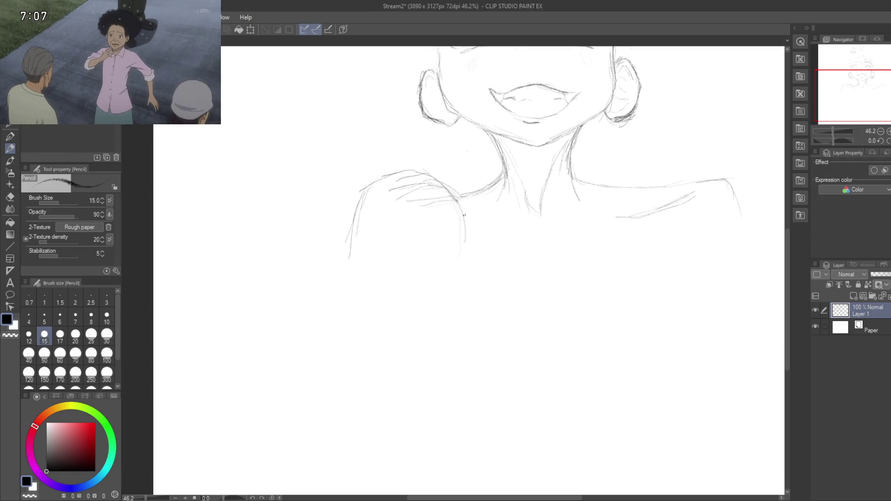
drag(464, 247, 459, 259)
scroll(447, 293, down, 5)
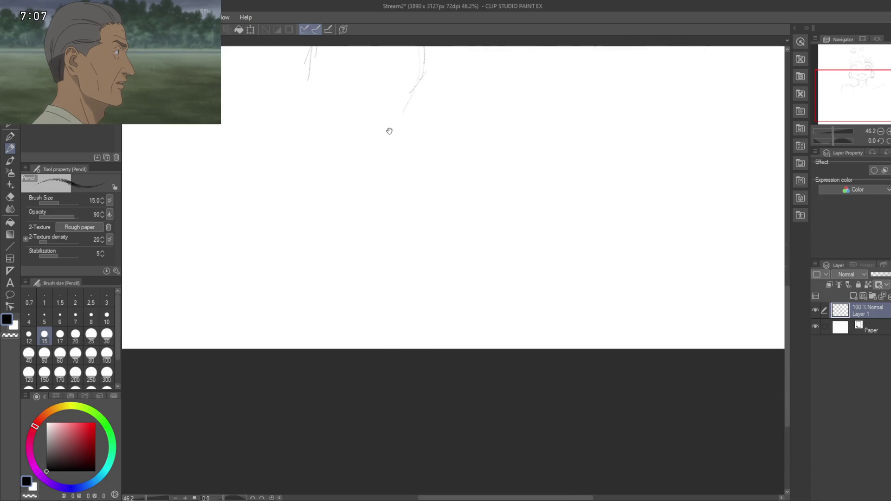
scroll(410, 187, up, 4)
drag(444, 297, 446, 261)
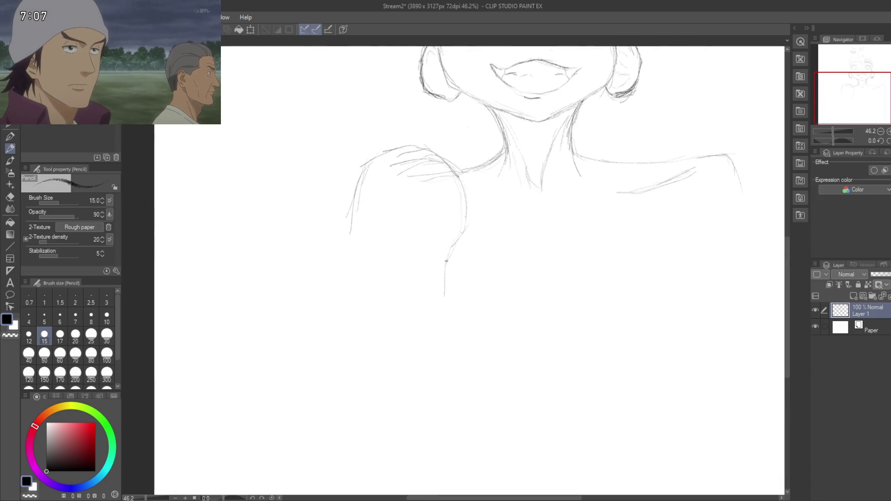
drag(354, 229, 365, 201)
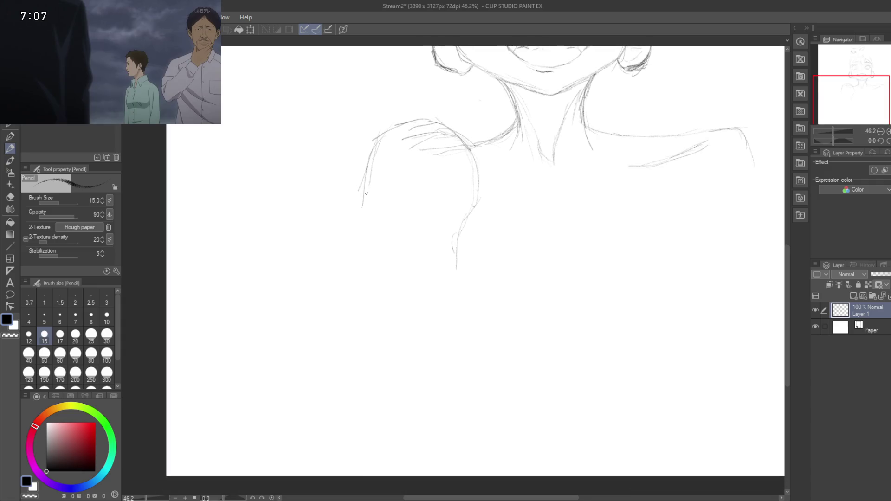
mouse_move(372, 140)
mouse_down()
mouse_move(354, 210)
mouse_move(357, 280)
mouse_up()
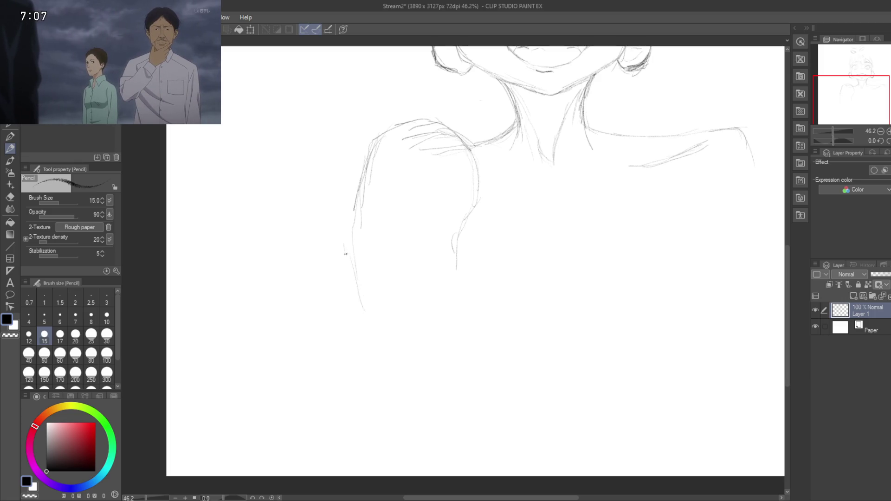
mouse_move(345, 316)
mouse_down()
mouse_move(340, 196)
mouse_move(384, 280)
mouse_up()
drag(431, 262, 399, 295)
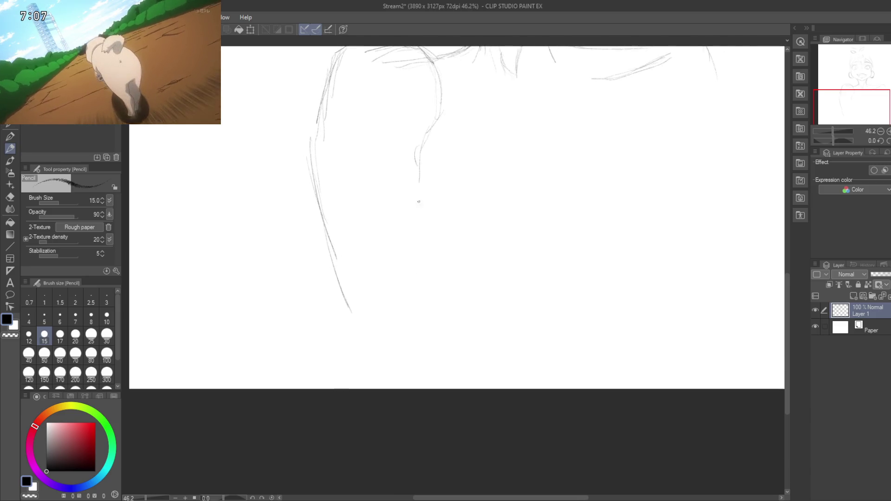
drag(422, 160, 449, 228)
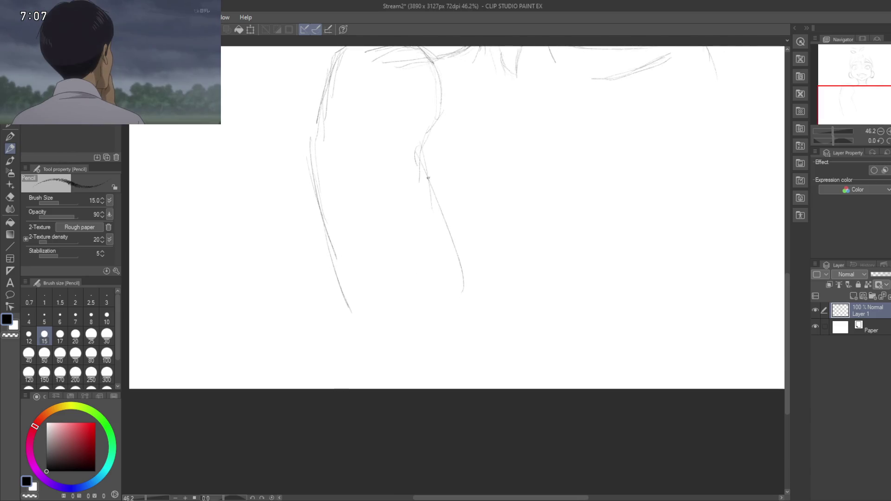
Step: Hatch the shoulder top and extend the arm's inner line and long outer edge further down
drag(406, 163, 428, 284)
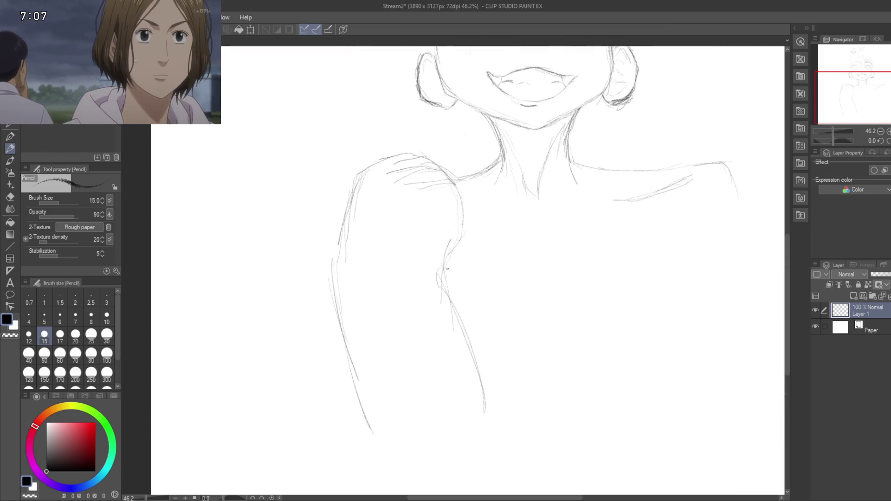
drag(411, 259, 434, 369)
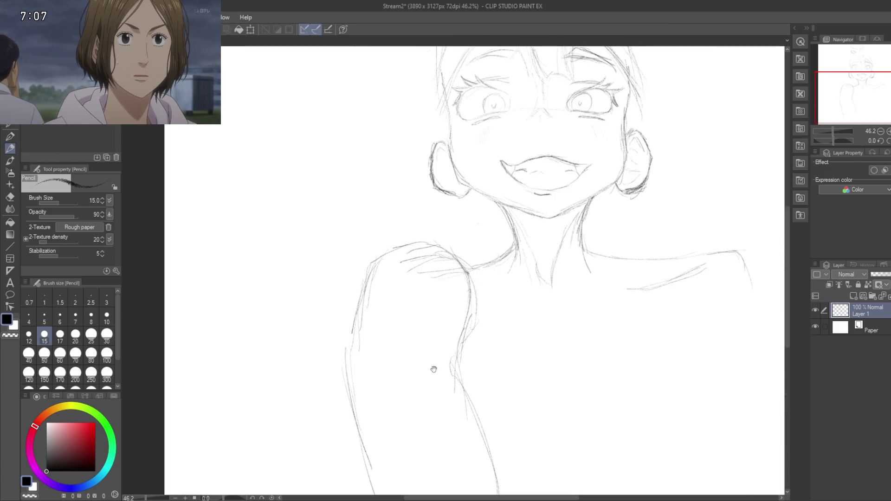
drag(431, 253, 468, 280)
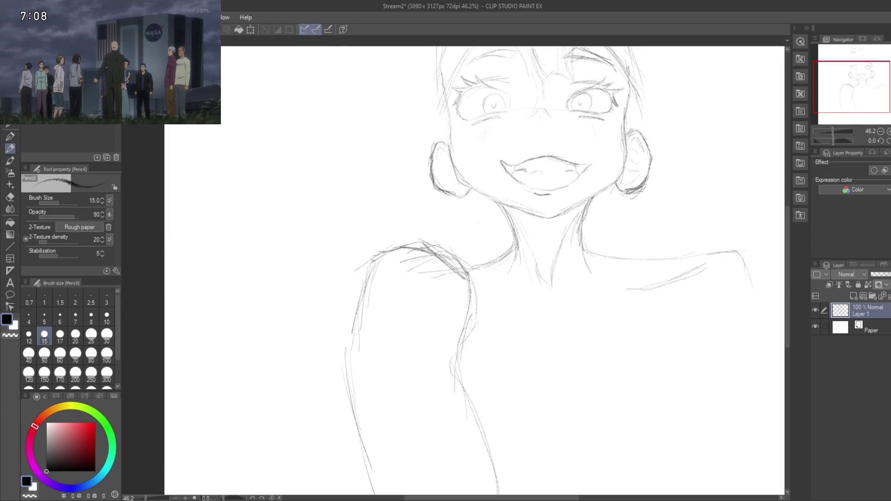
mouse_move(347, 322)
mouse_down()
mouse_move(364, 222)
mouse_move(376, 294)
mouse_move(347, 362)
mouse_up()
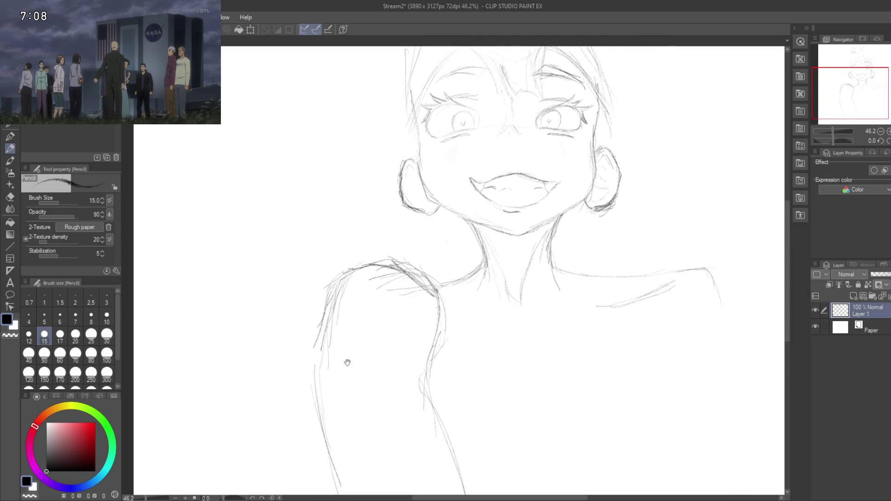
mouse_move(395, 303)
mouse_down()
mouse_move(398, 215)
mouse_move(417, 194)
mouse_up()
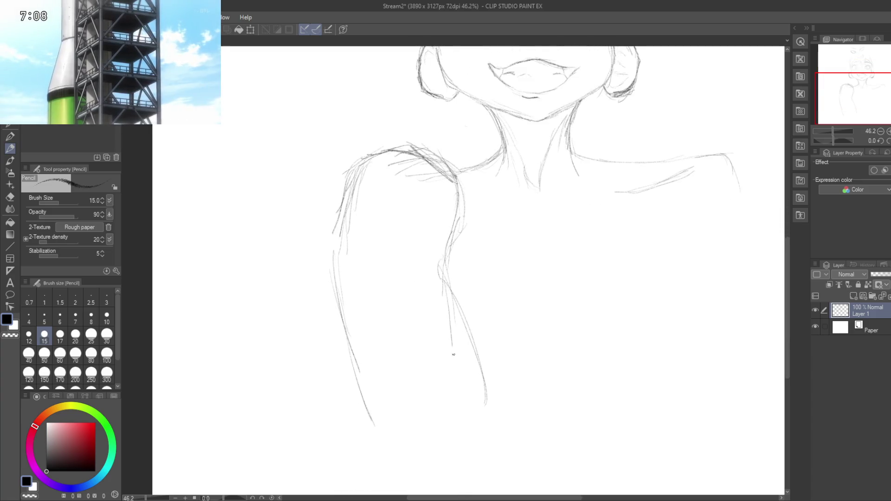
drag(443, 292, 463, 410)
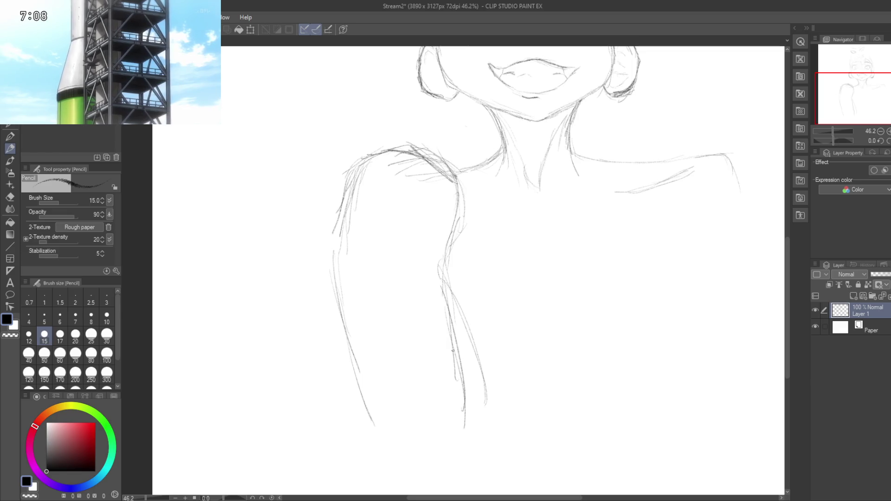
drag(424, 312, 427, 219)
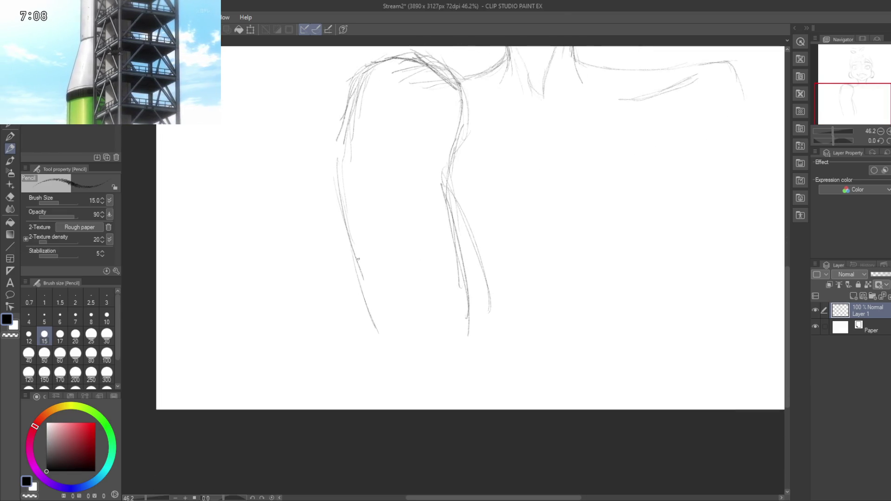
drag(343, 183, 408, 367)
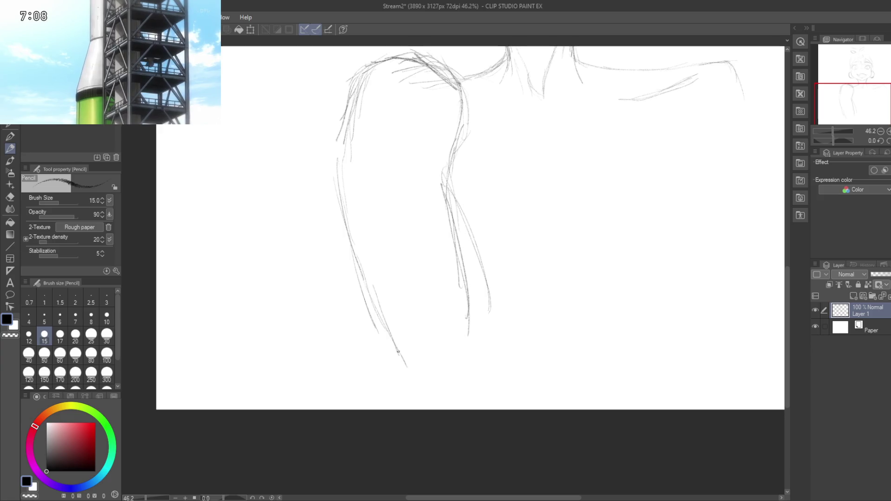
drag(356, 211, 361, 259)
drag(341, 149, 367, 271)
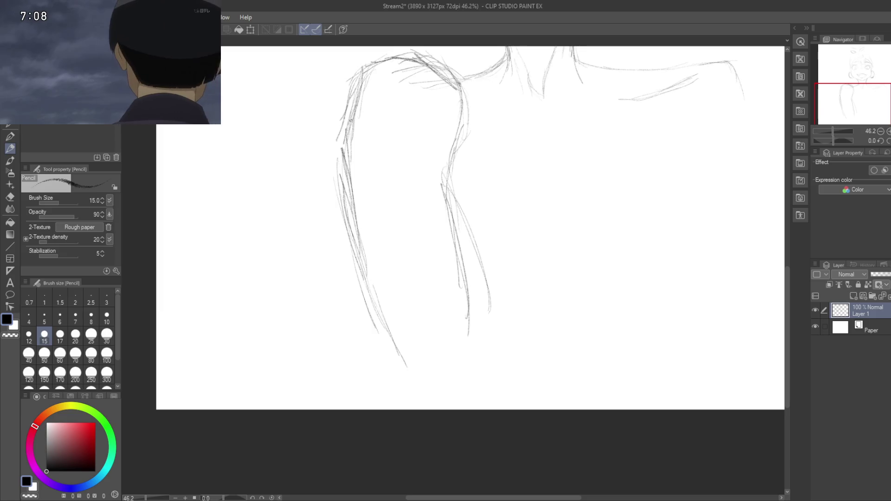
Step: Sketch the top line of the shoulder and reinforce the arm's outer edge
scroll(361, 275, up, 3)
mouse_move(352, 279)
middle_down()
mouse_move(355, 201)
mouse_move(364, 372)
mouse_move(347, 200)
mouse_move(349, 279)
middle_up()
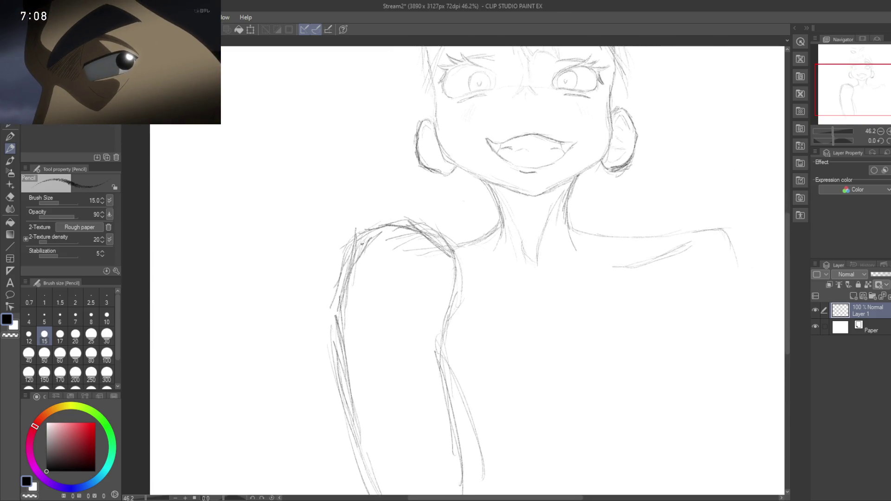
drag(363, 239, 391, 226)
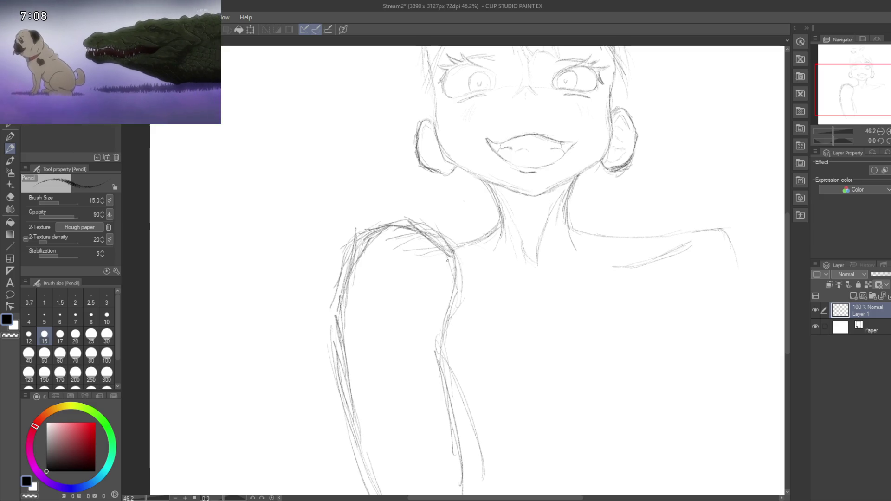
mouse_move(449, 267)
mouse_down()
mouse_move(447, 309)
mouse_move(372, 138)
mouse_move(384, 272)
mouse_move(398, 318)
mouse_move(453, 273)
mouse_up()
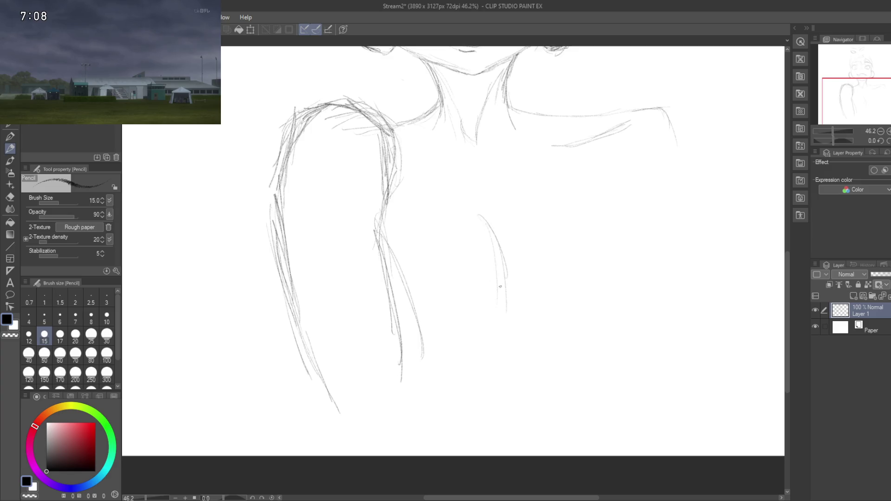
drag(500, 287, 476, 393)
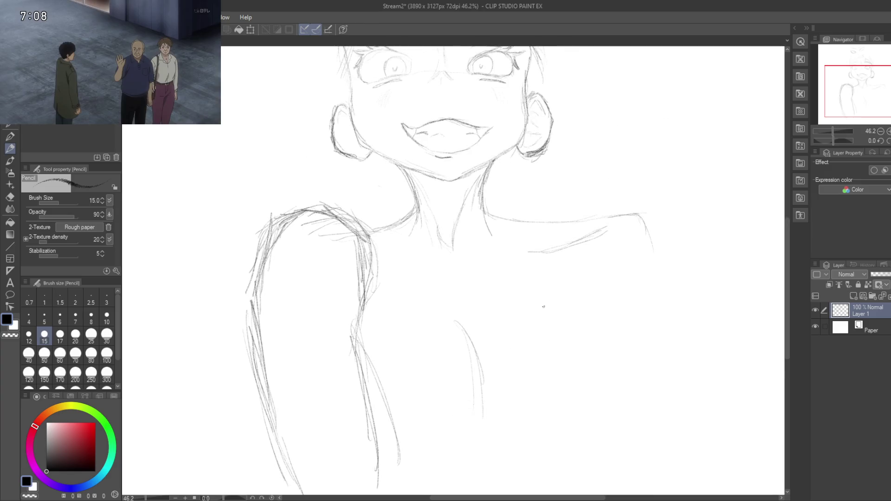
mouse_move(462, 306)
mouse_down()
mouse_move(553, 378)
mouse_move(534, 339)
mouse_up()
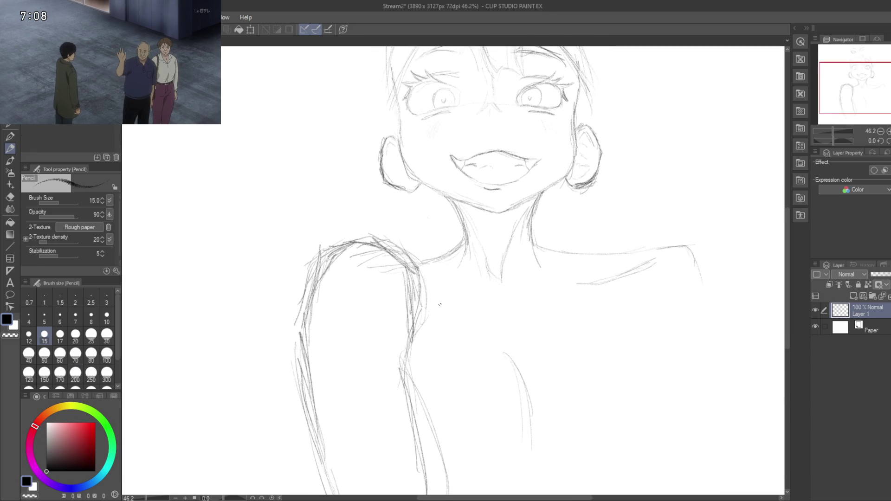
Step: Erase the rough arm and shoulder strokes with the eraser at size 80
key(e)
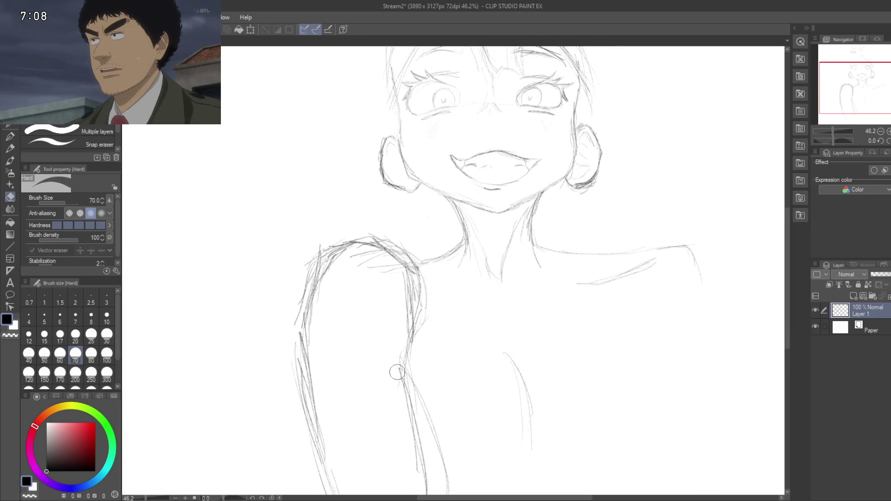
click(91, 355)
mouse_move(409, 365)
mouse_down()
mouse_move(408, 302)
mouse_move(418, 304)
mouse_move(384, 235)
mouse_move(387, 276)
mouse_move(338, 263)
mouse_move(358, 231)
mouse_move(298, 353)
mouse_move(314, 454)
mouse_move(320, 402)
mouse_up()
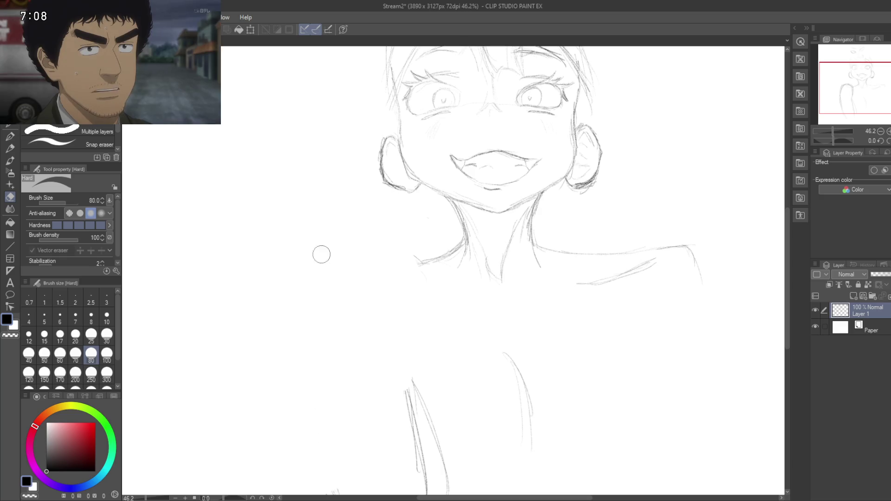
mouse_move(424, 362)
mouse_down()
mouse_move(420, 424)
mouse_move(444, 468)
mouse_up()
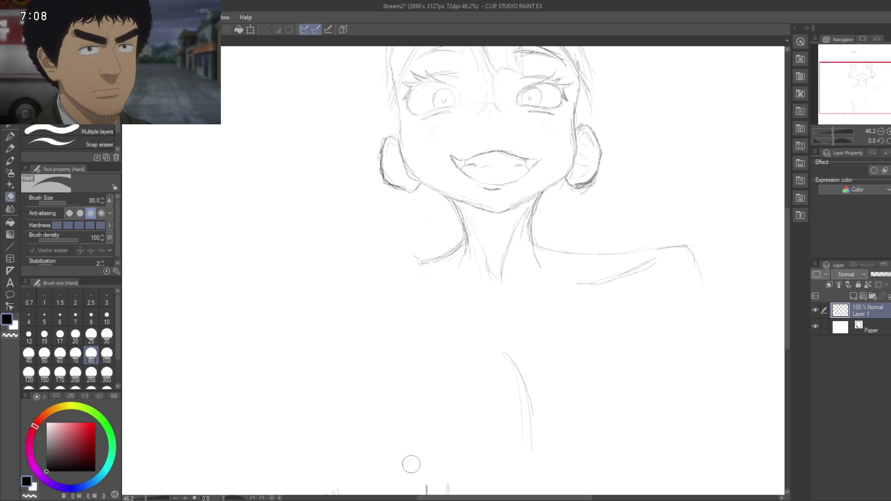
drag(518, 370, 533, 434)
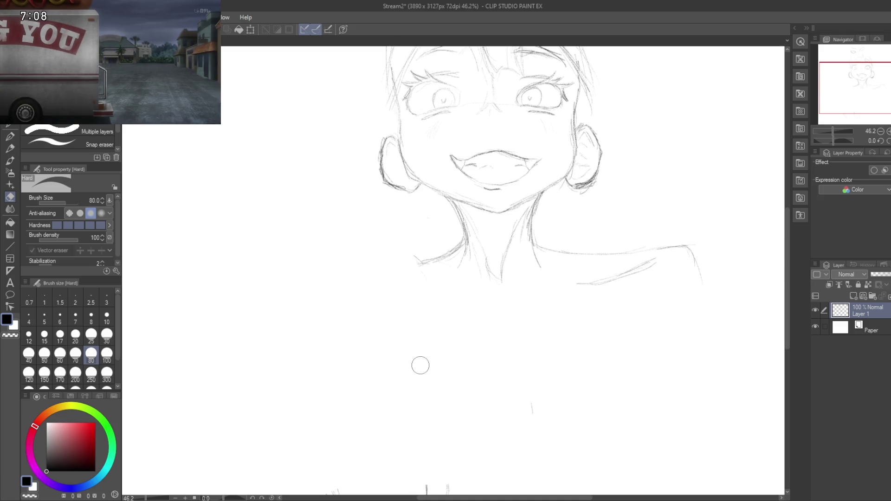
Step: Return to the Pencil and zoom in close on the mouth
key(p)
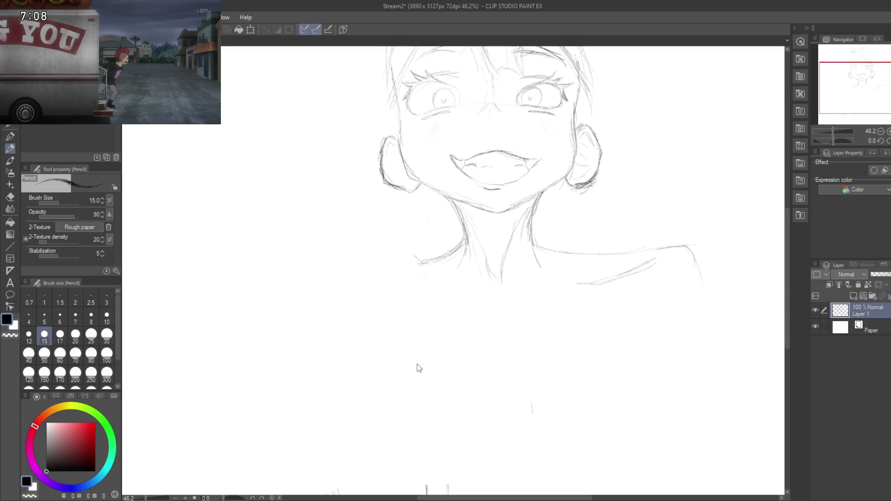
mouse_move(418, 311)
mouse_down()
mouse_move(367, 317)
mouse_move(402, 209)
mouse_move(378, 273)
mouse_move(404, 355)
mouse_up()
mouse_move(289, 255)
mouse_down()
mouse_move(416, 406)
mouse_move(308, 309)
mouse_move(326, 291)
mouse_up()
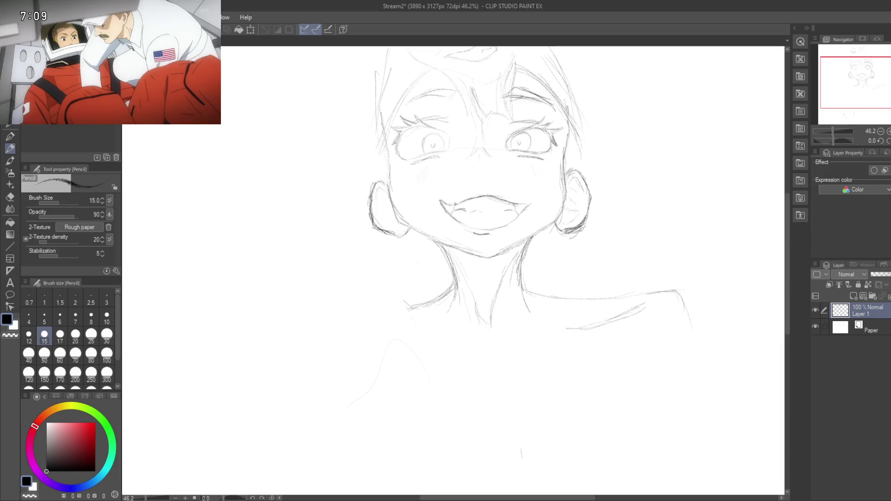
drag(365, 279, 360, 325)
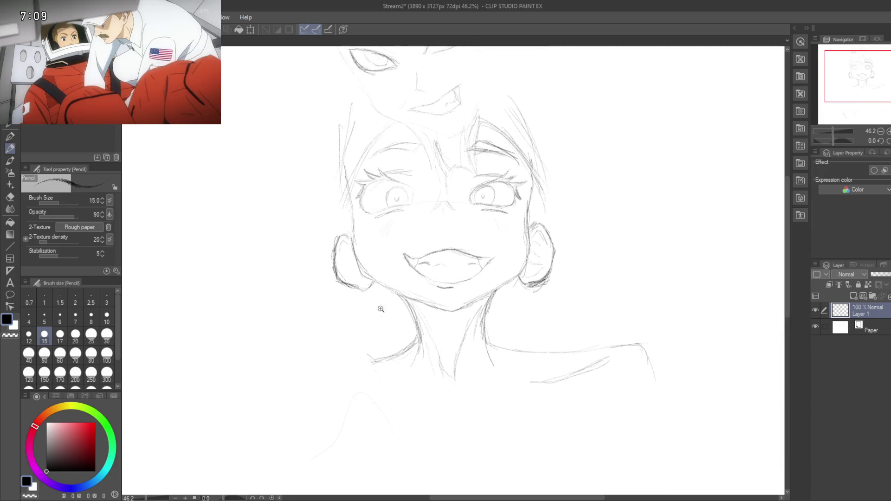
scroll(418, 252, up, 5)
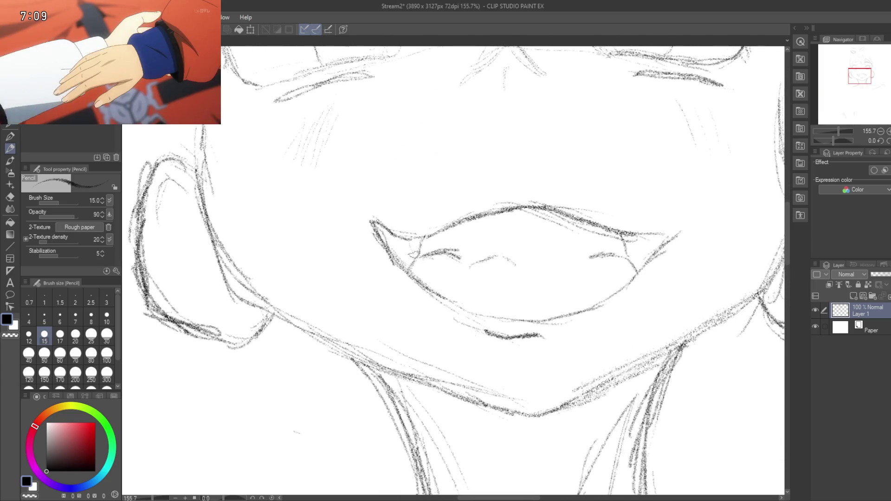
Step: Sketch and darken jagged Pencil strokes forming a fang at the grin's left corner
mouse_move(419, 243)
mouse_down()
mouse_move(424, 266)
mouse_move(430, 251)
mouse_up()
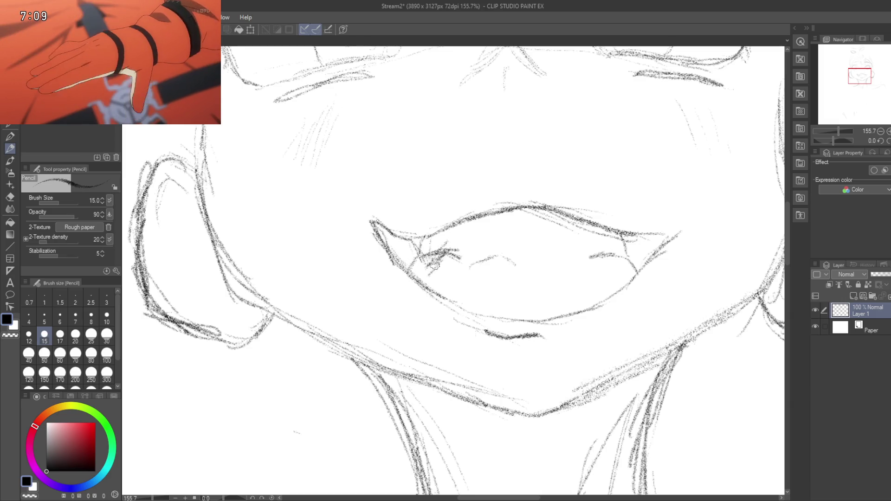
mouse_move(423, 252)
mouse_down()
mouse_move(458, 346)
mouse_move(461, 320)
mouse_move(414, 268)
mouse_up()
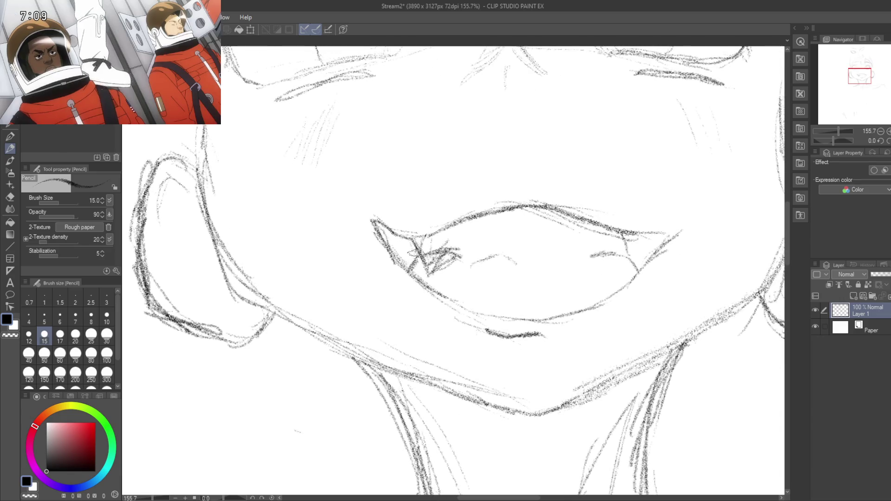
drag(418, 253, 427, 274)
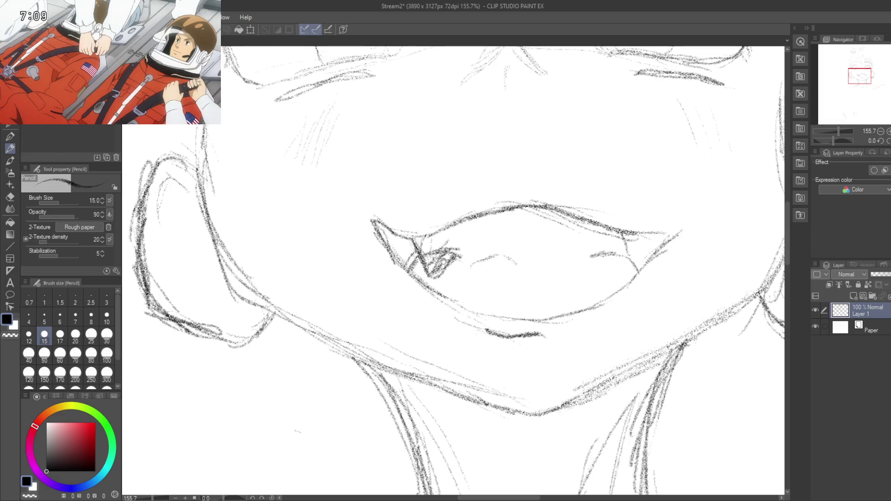
Step: Zoom and pan back out to view the whole second face with its new fang
drag(456, 244, 416, 274)
scroll(436, 271, down, 4)
scroll(437, 271, up, 3)
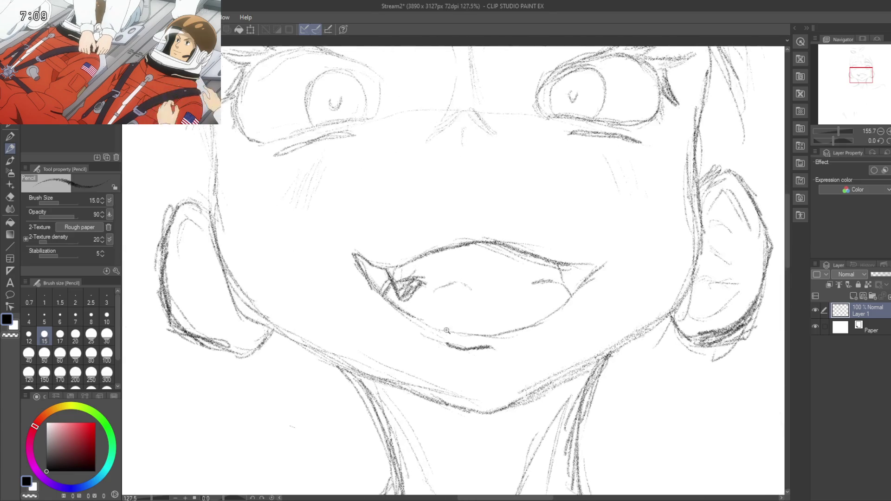
scroll(443, 340, up, 3)
scroll(445, 343, down, 5)
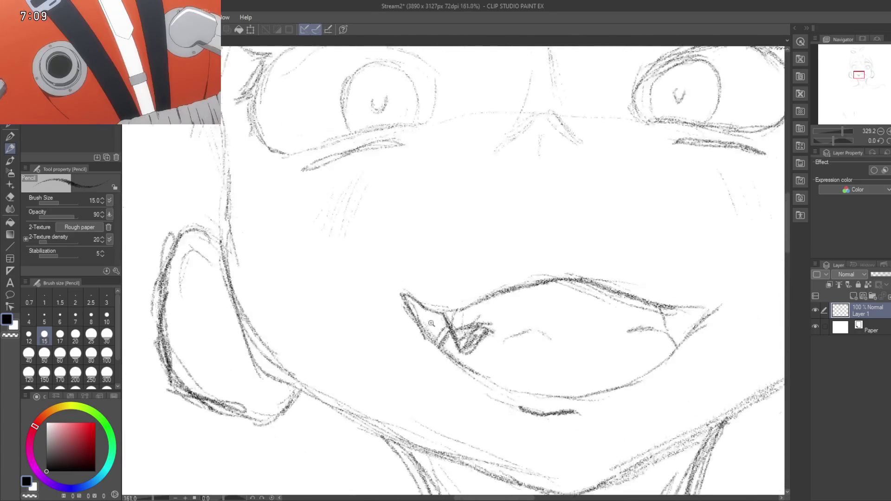
scroll(455, 348, up, 3)
scroll(457, 351, down, 2)
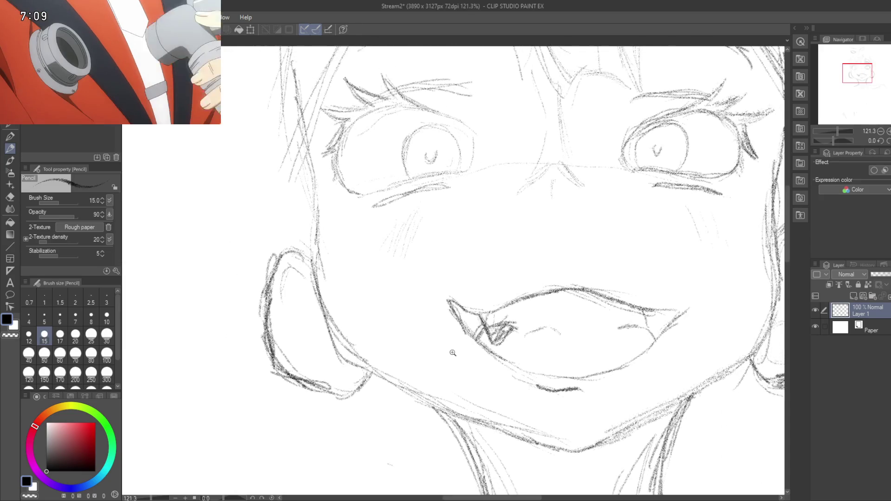
scroll(448, 346, down, 3)
mouse_move(446, 344)
mouse_down()
mouse_move(441, 313)
mouse_move(386, 424)
mouse_up()
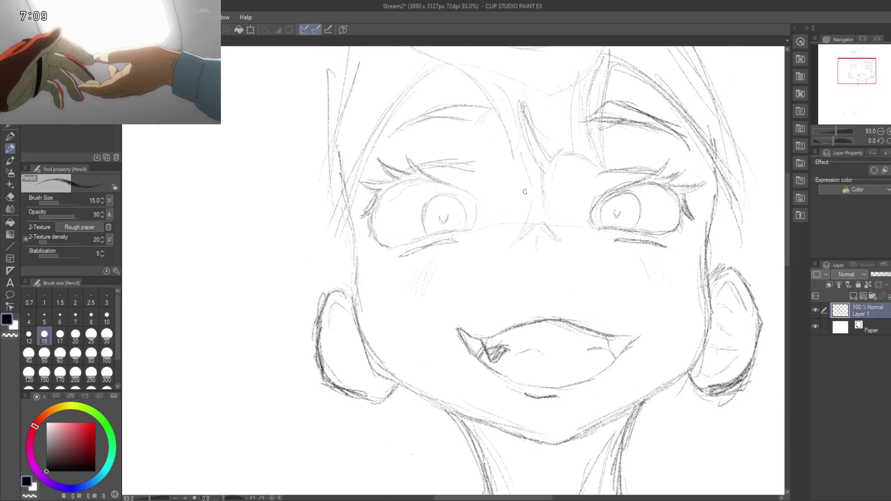
scroll(564, 378, up, 5)
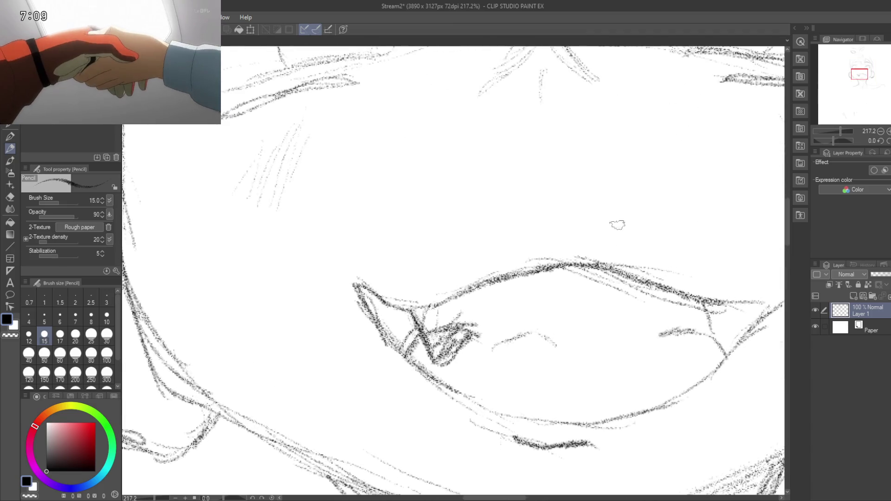
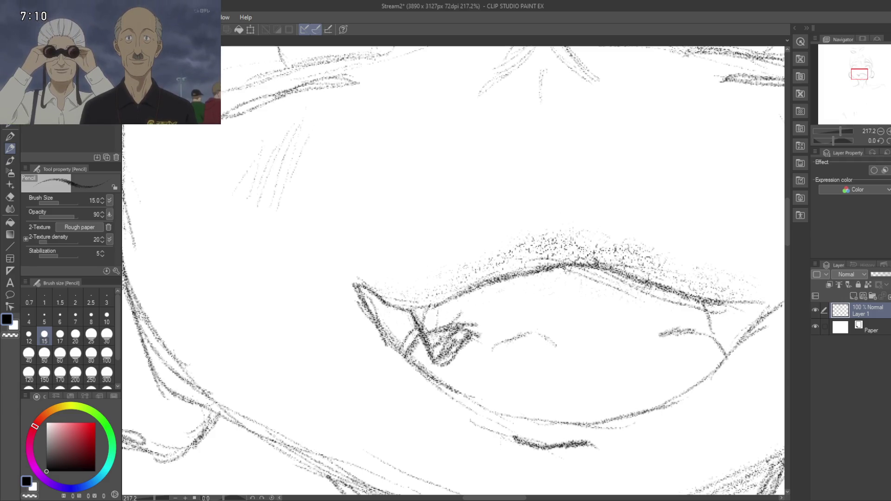
Step: Zoom out to about 33.7%, frame the whole head-and-shoulders sketch, and save it
scroll(423, 295, down, 10)
scroll(424, 294, up, 5)
mouse_move(590, 495)
mouse_down()
mouse_move(560, 466)
mouse_move(541, 389)
mouse_up()
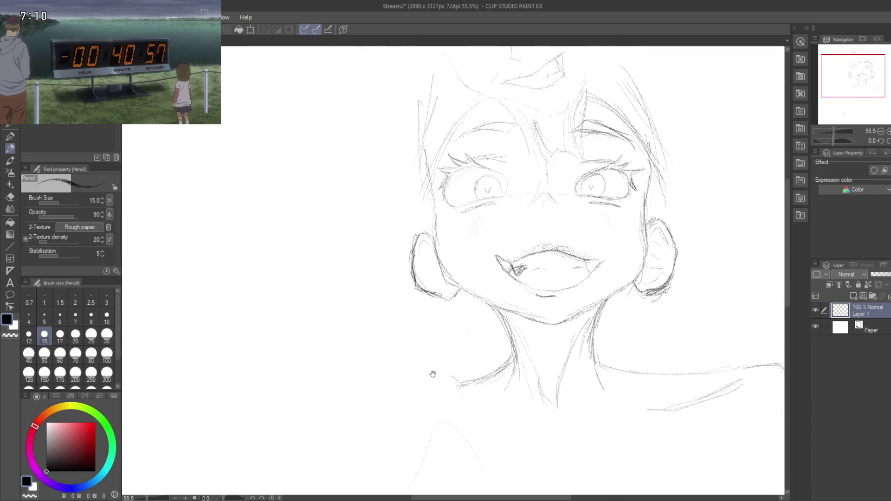
mouse_move(432, 372)
mouse_down()
mouse_move(402, 305)
mouse_move(388, 197)
mouse_move(381, 397)
mouse_up()
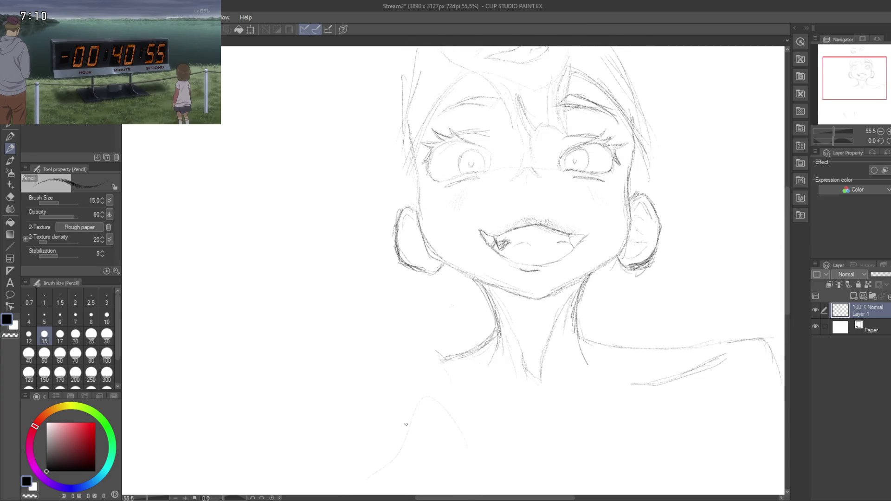
scroll(368, 338, down, 3)
mouse_move(342, 357)
mouse_down()
mouse_move(397, 366)
mouse_move(444, 346)
mouse_up()
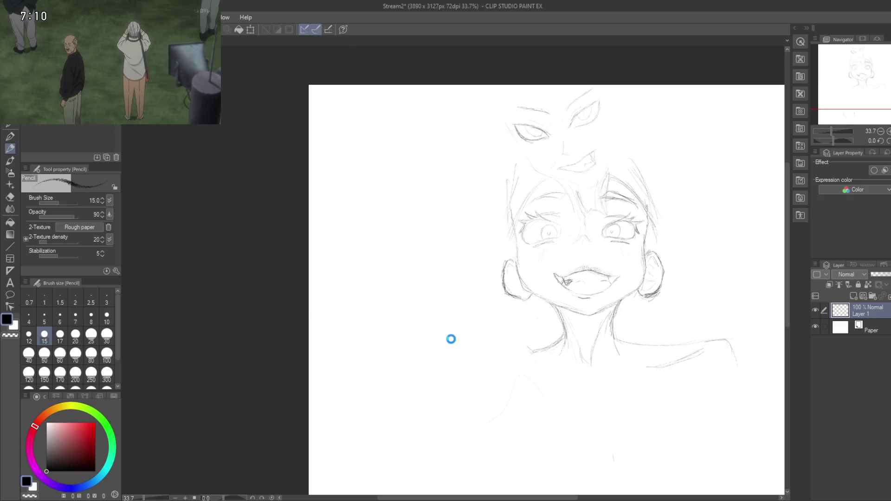
key(ctrl+s)
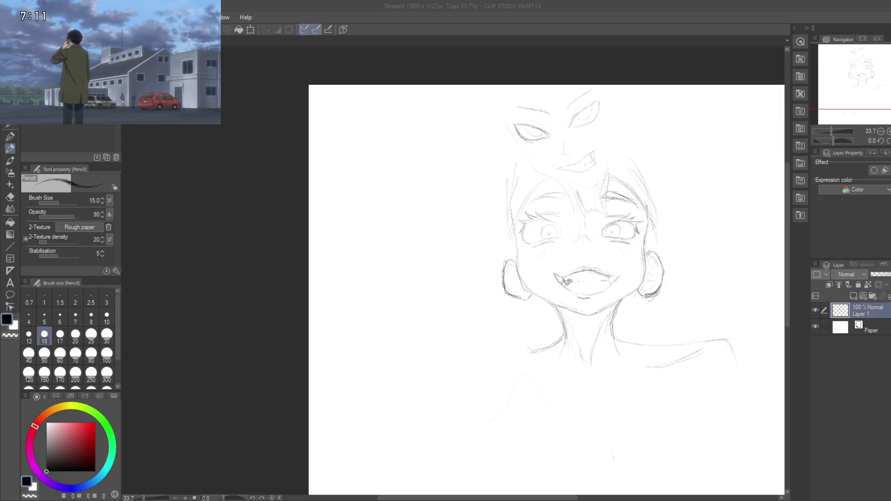
Step: Sketch the right shoulder line and the outer and inner right arm outlines
mouse_move(477, 353)
mouse_down()
mouse_move(420, 229)
mouse_move(599, 306)
mouse_move(595, 199)
mouse_move(591, 288)
mouse_move(591, 270)
mouse_up()
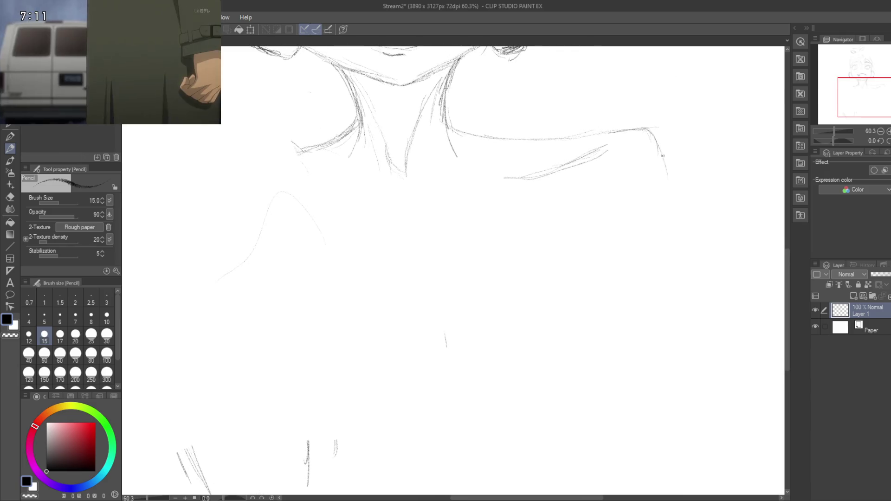
mouse_move(627, 135)
mouse_down()
mouse_move(653, 132)
mouse_move(679, 201)
mouse_up()
drag(670, 171, 680, 262)
mouse_move(676, 219)
mouse_down()
mouse_move(682, 275)
mouse_move(673, 265)
mouse_up()
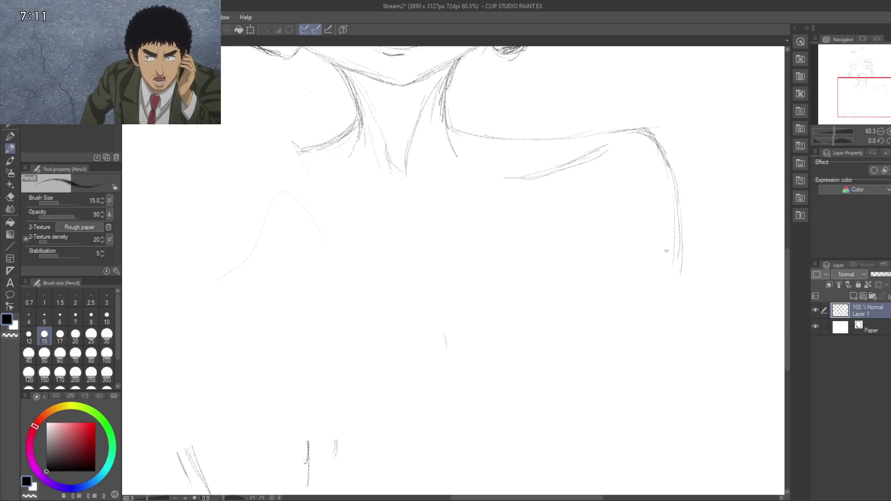
drag(631, 191, 609, 236)
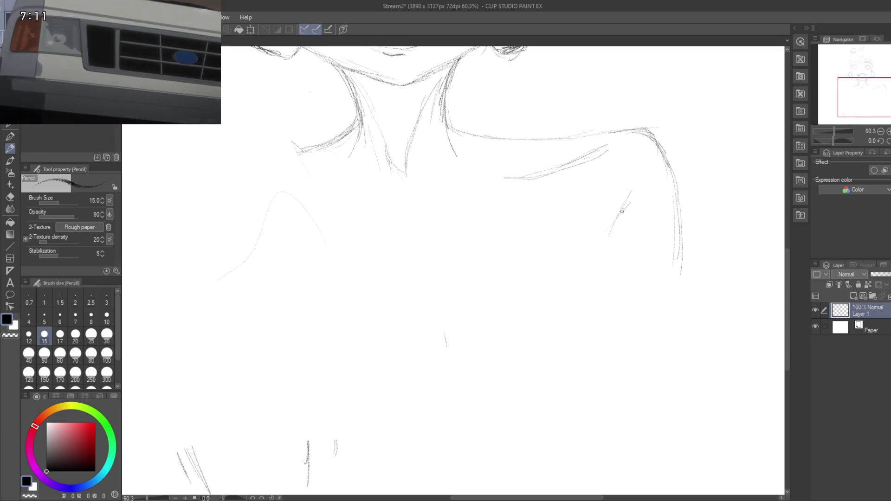
drag(619, 193, 595, 258)
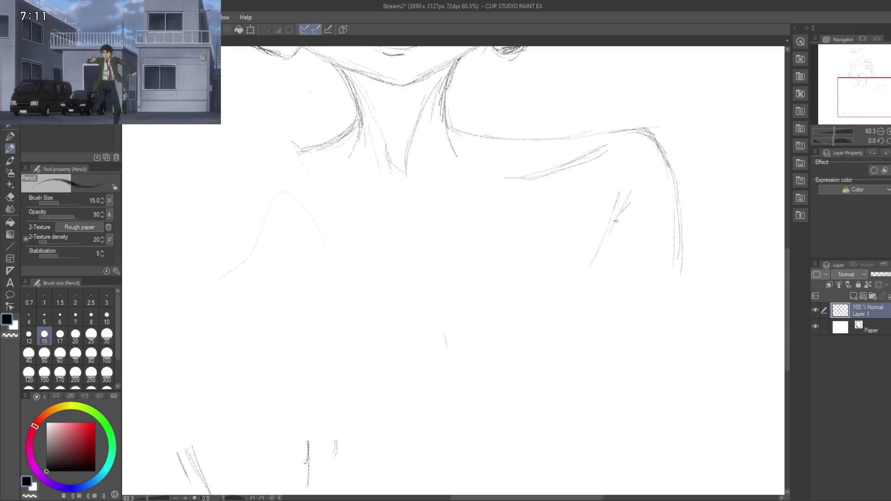
drag(611, 226, 583, 305)
Step: Build up the inner right arm line down toward the chest with repeated strokes
mouse_move(598, 271)
mouse_down()
mouse_move(594, 217)
mouse_move(600, 282)
mouse_up()
drag(578, 194, 610, 283)
mouse_move(593, 223)
mouse_down()
mouse_move(566, 181)
mouse_move(578, 170)
mouse_move(583, 211)
mouse_move(592, 174)
mouse_move(587, 201)
mouse_up()
drag(592, 231, 608, 291)
mouse_move(585, 213)
mouse_down()
mouse_move(602, 334)
mouse_move(623, 328)
mouse_up()
drag(596, 226, 617, 270)
Step: Add a short stroke on the chest and reframe the upper body
mouse_move(573, 309)
mouse_down()
mouse_move(620, 221)
mouse_move(612, 255)
mouse_move(633, 305)
mouse_up()
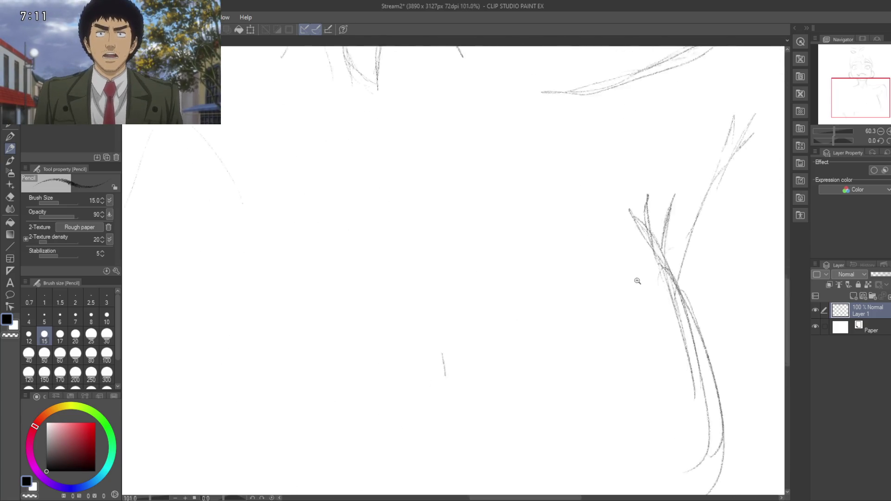
scroll(637, 279, down, 5)
scroll(622, 294, up, 3)
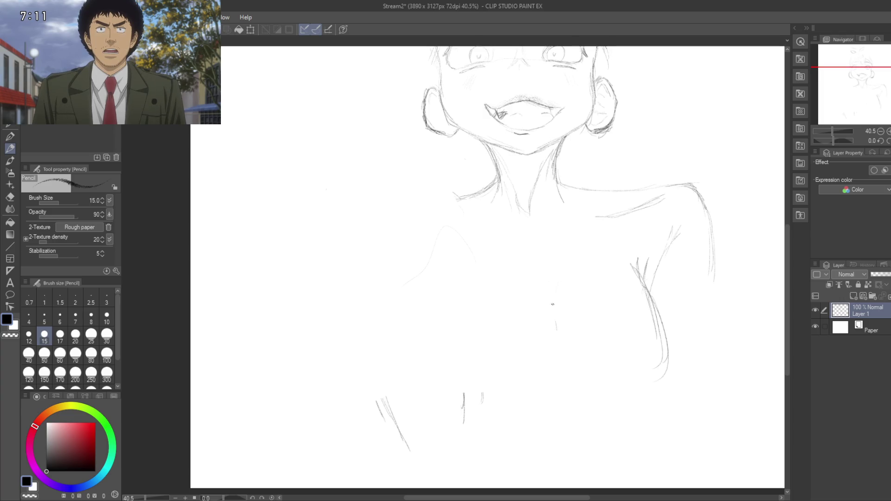
drag(562, 281, 556, 297)
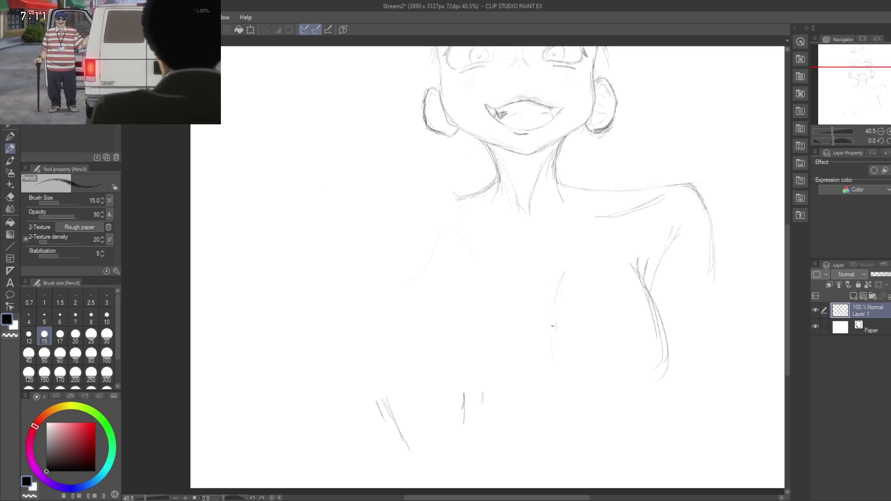
drag(523, 374, 526, 292)
mouse_move(551, 261)
mouse_down()
mouse_move(564, 301)
mouse_move(573, 285)
mouse_move(565, 271)
mouse_move(589, 270)
mouse_move(586, 293)
mouse_up()
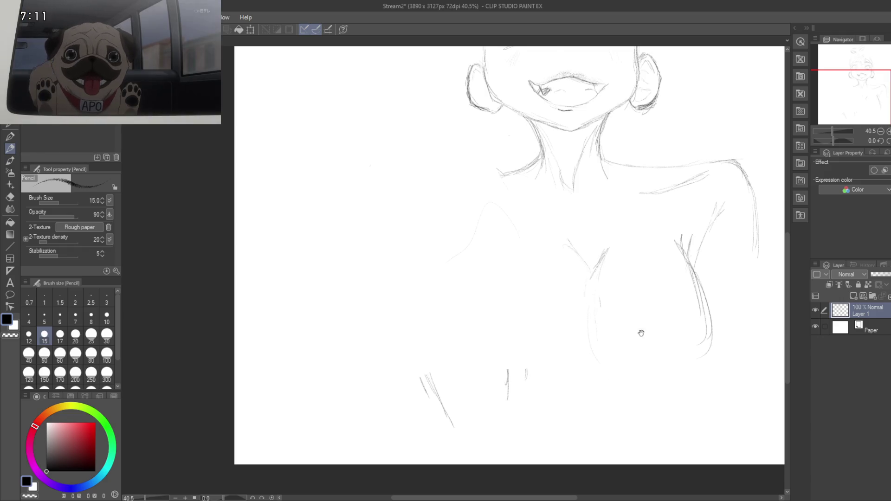
Step: Draw the right body contour down past the chest, plus a stroke below the right shoulder
drag(641, 333, 633, 227)
mouse_move(673, 268)
mouse_down()
mouse_move(702, 226)
mouse_move(650, 286)
mouse_up()
mouse_move(698, 201)
mouse_down()
mouse_move(690, 291)
mouse_move(671, 295)
mouse_up()
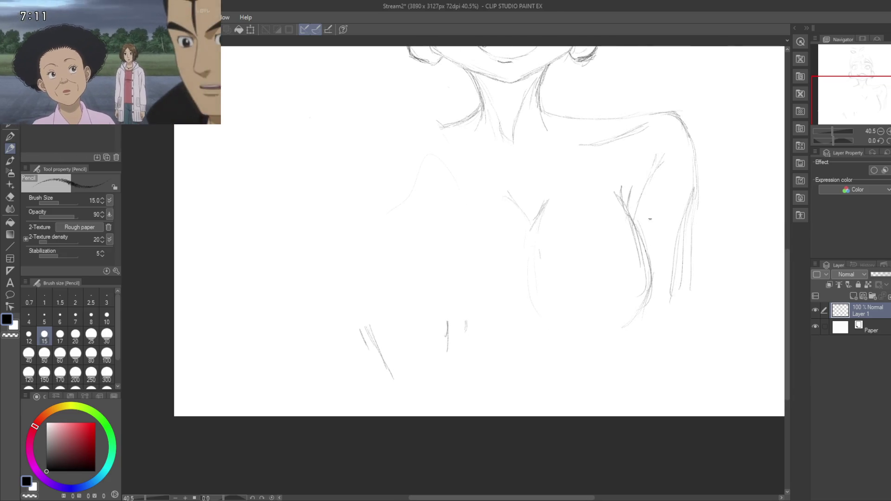
mouse_move(649, 172)
mouse_down()
mouse_move(627, 212)
mouse_move(628, 194)
mouse_up()
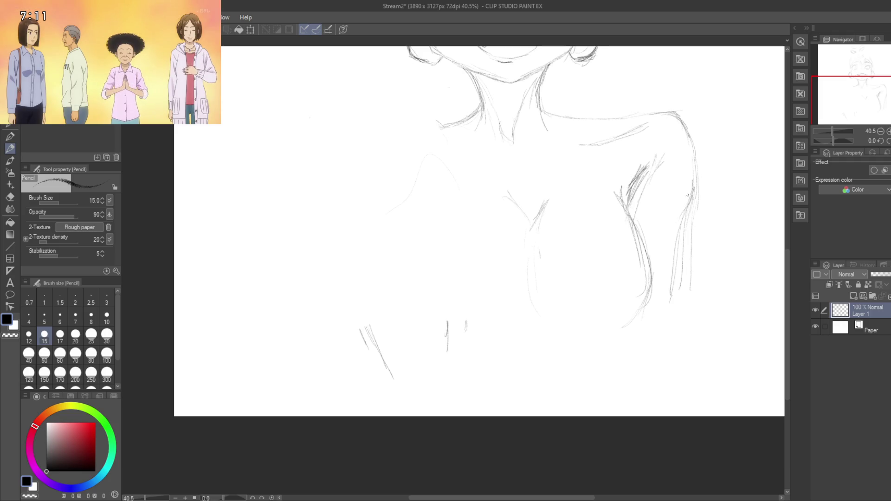
mouse_move(648, 210)
mouse_down()
mouse_move(690, 285)
mouse_move(583, 269)
mouse_up()
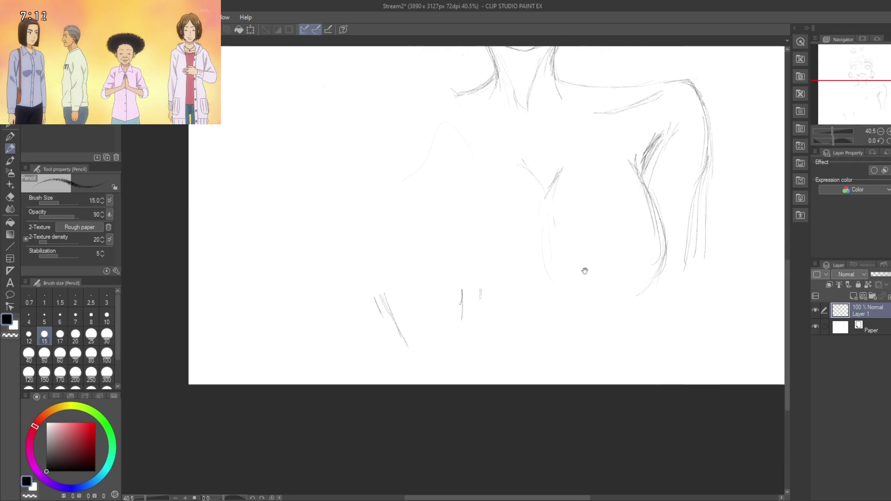
drag(442, 206, 510, 308)
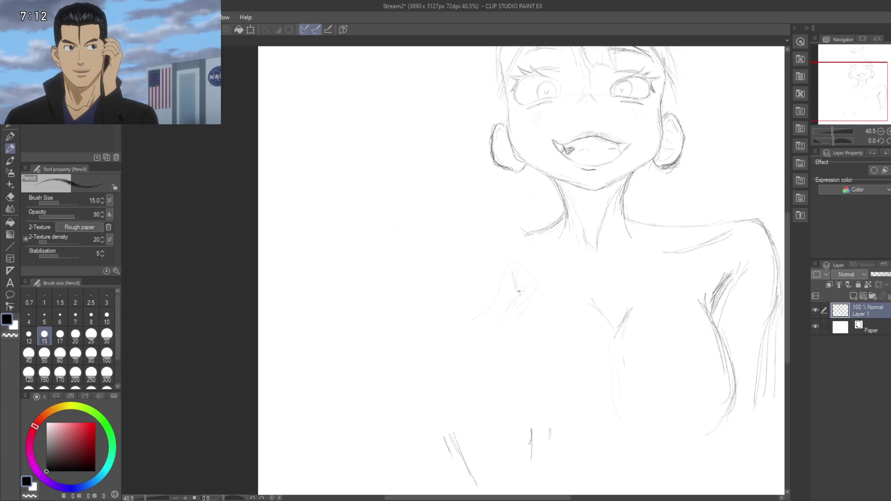
Step: Sketch the left shoulder line and hatch along the left collarbone and chest
drag(512, 277, 516, 288)
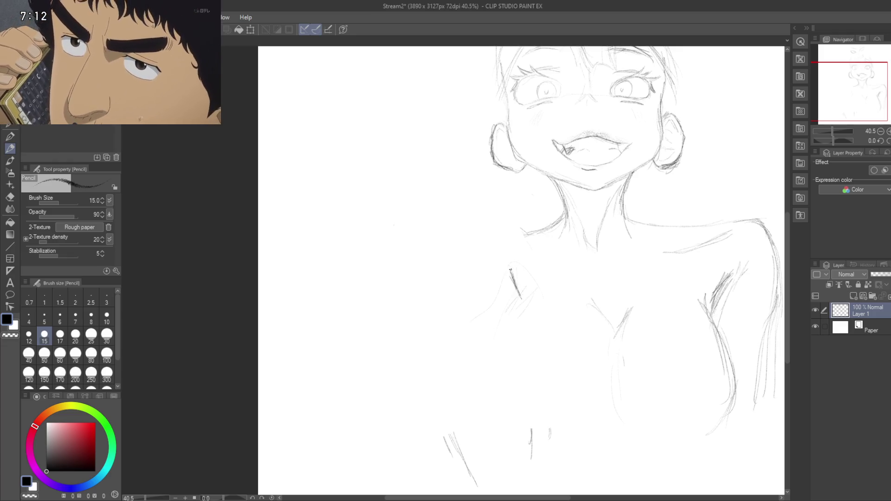
mouse_move(514, 240)
mouse_down()
mouse_move(550, 244)
mouse_move(520, 245)
mouse_move(588, 232)
mouse_up()
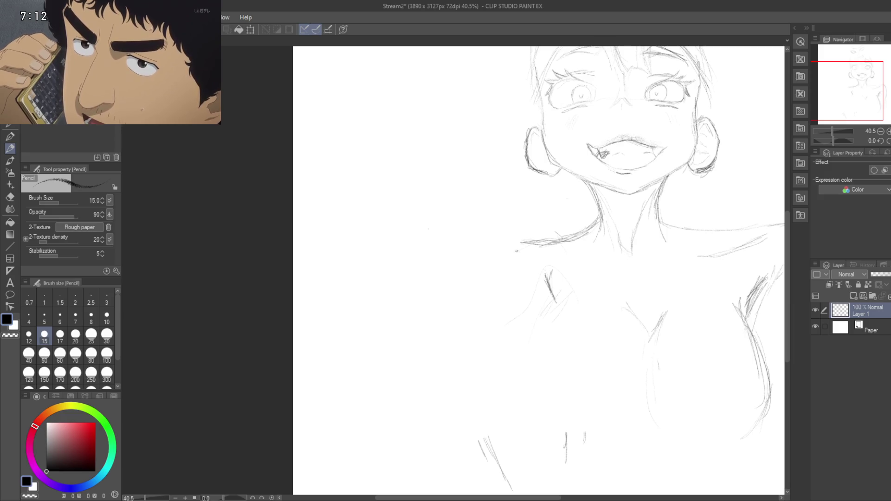
mouse_move(511, 258)
mouse_down()
mouse_move(504, 313)
mouse_move(516, 215)
mouse_move(460, 276)
mouse_move(435, 253)
mouse_up()
drag(463, 282, 476, 304)
drag(464, 252, 447, 260)
drag(469, 248, 451, 250)
mouse_move(488, 245)
mouse_down()
mouse_move(457, 253)
mouse_move(430, 243)
mouse_move(411, 288)
mouse_move(419, 321)
mouse_up()
Step: Extend the left arm contour and add diagonal hatching on both sides of the chest
mouse_move(420, 269)
mouse_down()
mouse_move(415, 327)
mouse_move(435, 259)
mouse_up()
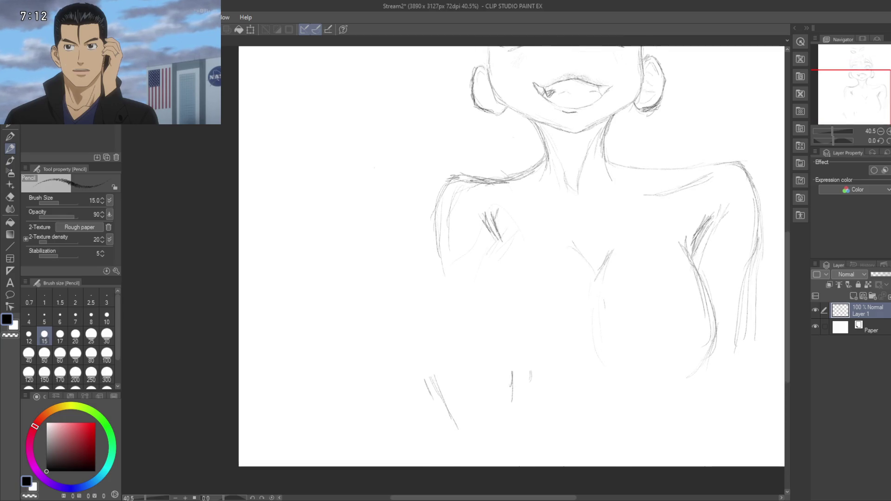
drag(440, 251, 446, 291)
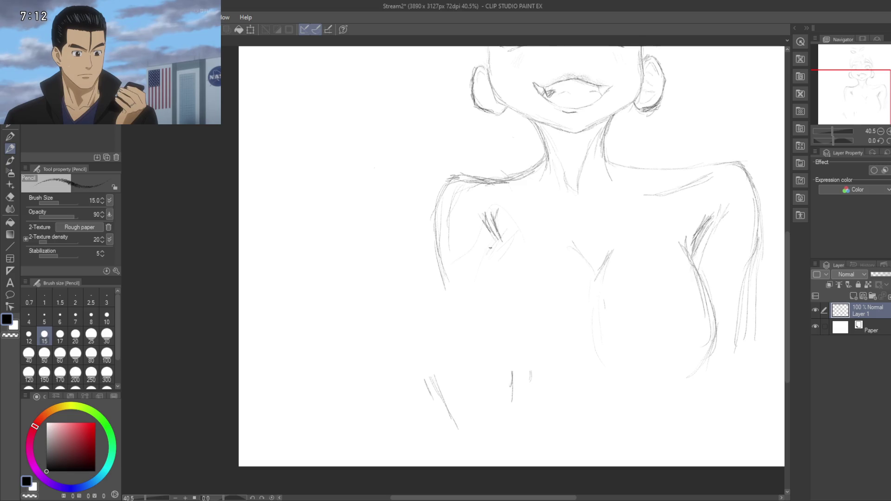
drag(505, 237, 486, 276)
mouse_move(517, 223)
mouse_down()
mouse_move(485, 267)
mouse_move(499, 254)
mouse_up()
drag(675, 232, 690, 261)
mouse_move(516, 231)
mouse_down()
mouse_move(491, 254)
mouse_move(506, 243)
mouse_move(474, 304)
mouse_move(500, 275)
mouse_up()
Step: Extend the left chest and torso line downward and thicken it
drag(519, 223, 496, 297)
mouse_move(508, 244)
mouse_down()
mouse_move(541, 194)
mouse_move(534, 268)
mouse_up()
drag(495, 144, 506, 209)
drag(497, 165, 517, 252)
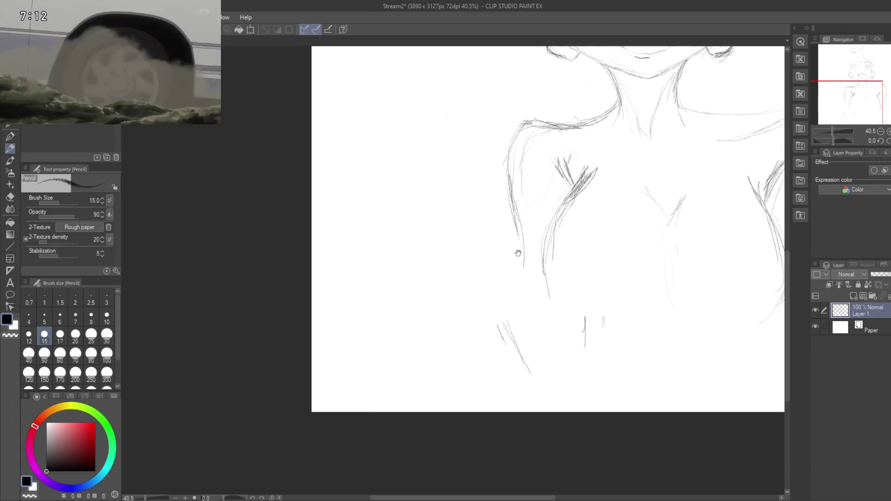
drag(518, 219, 529, 275)
drag(514, 197, 535, 276)
drag(508, 179, 520, 225)
Step: Darken the left torso outline, shoulder and arm line, including the top of the shoulder
drag(511, 155, 520, 225)
drag(509, 155, 511, 169)
drag(516, 136, 509, 176)
drag(520, 139, 509, 183)
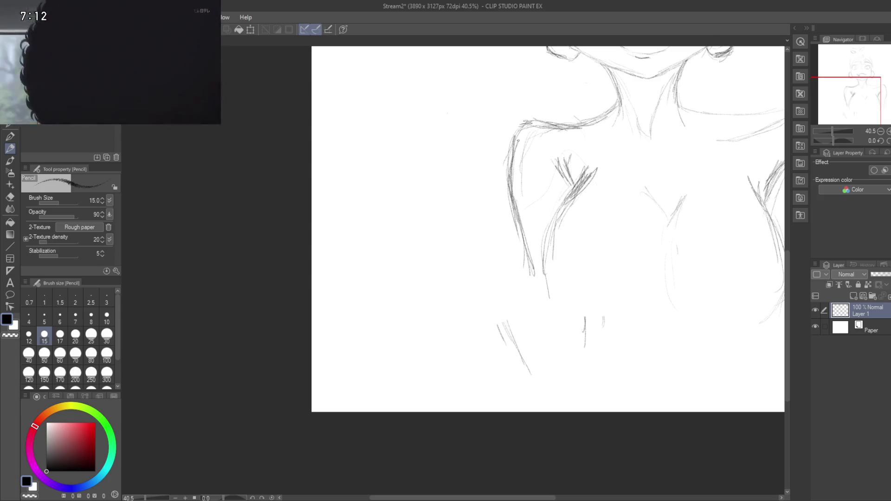
drag(521, 122, 506, 177)
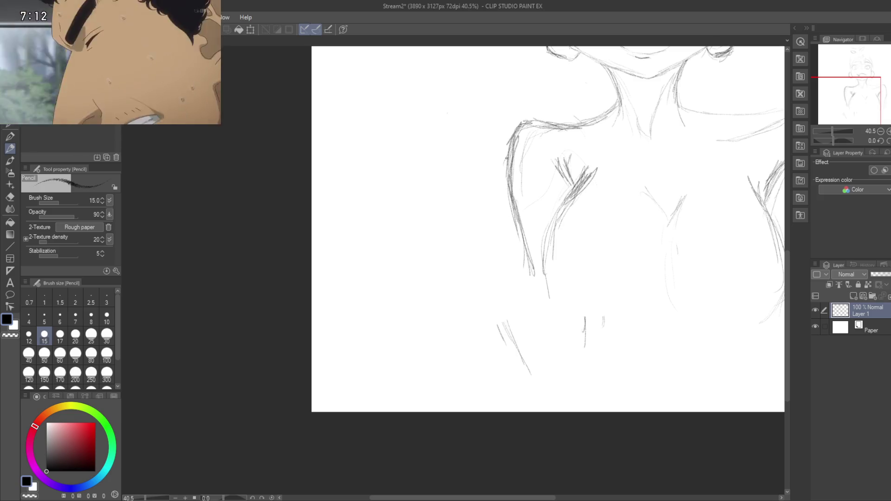
drag(522, 124, 553, 120)
mouse_move(501, 206)
mouse_down()
mouse_move(453, 233)
mouse_move(431, 266)
mouse_move(371, 260)
mouse_move(412, 232)
mouse_up()
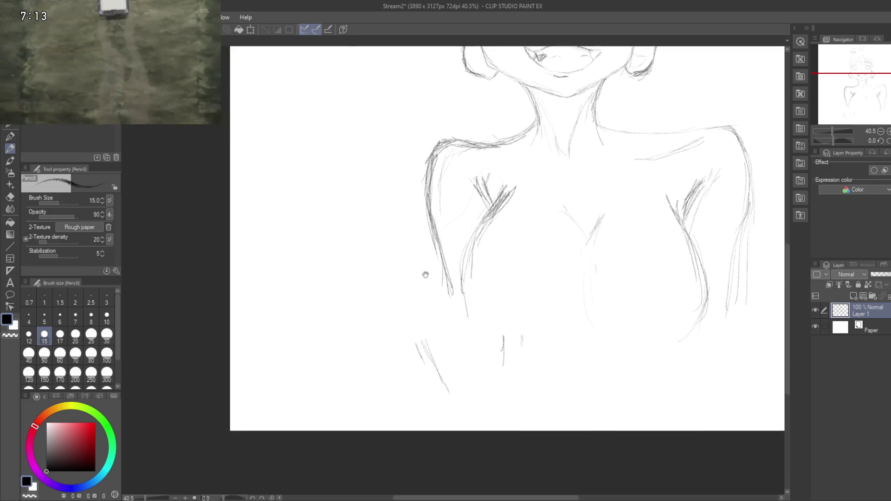
Step: Draw and darken a curved line across the chest, extending it toward the right
scroll(424, 274, up, 5)
scroll(451, 223, down, 3)
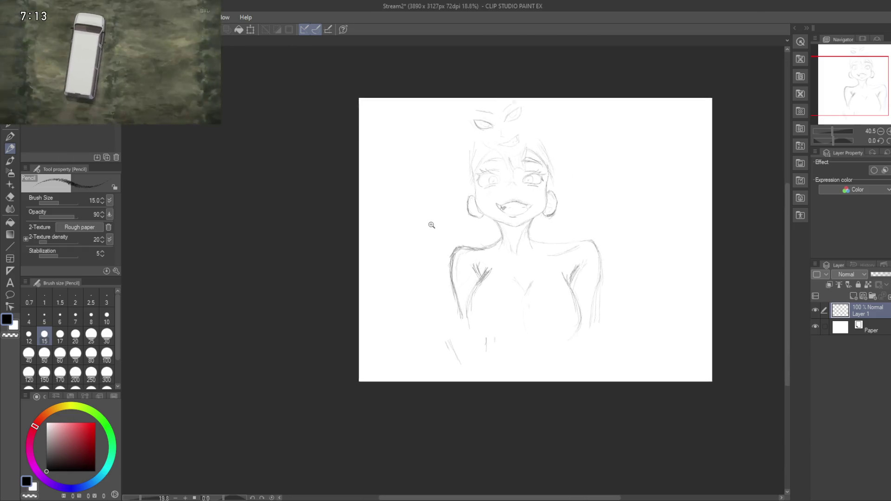
scroll(429, 223, up, 3)
scroll(427, 288, down, 3)
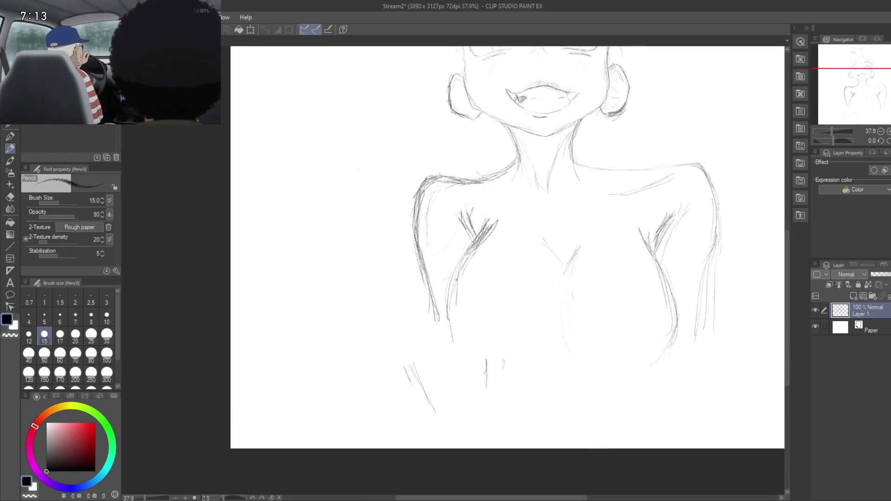
drag(451, 280, 510, 316)
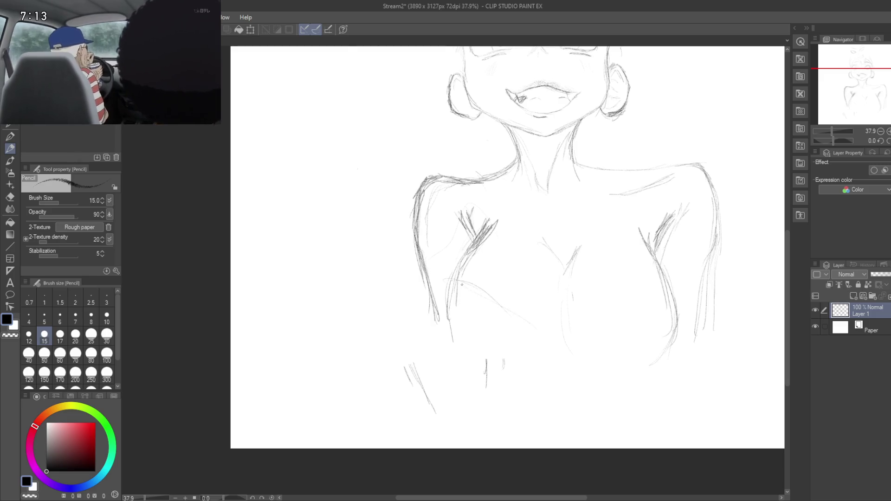
drag(458, 278, 510, 317)
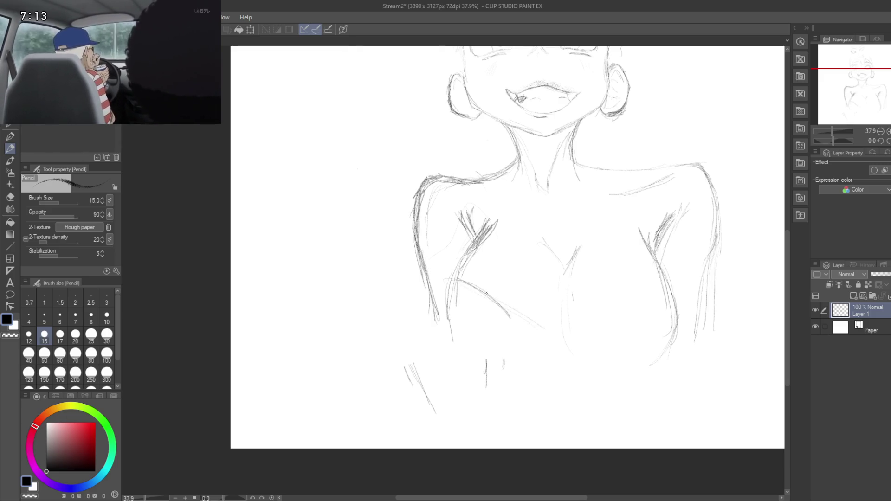
mouse_move(450, 278)
mouse_down()
mouse_move(479, 285)
mouse_move(437, 302)
mouse_up()
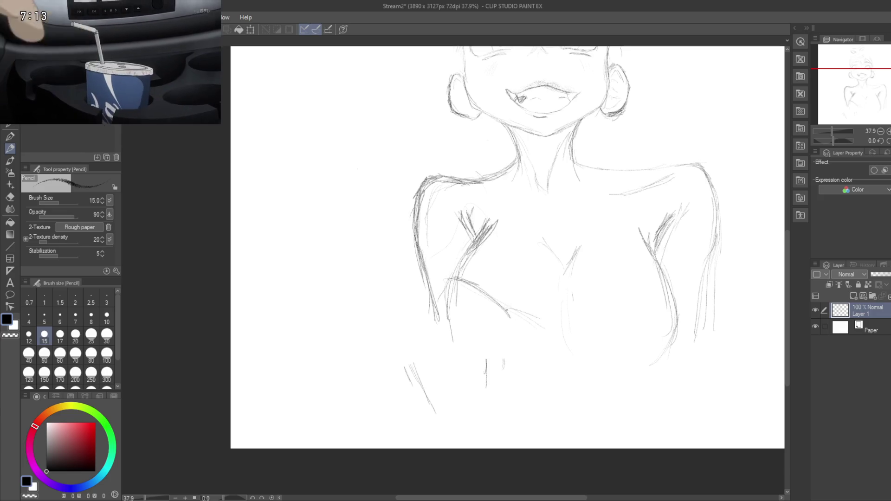
mouse_move(524, 318)
mouse_down()
mouse_move(603, 324)
mouse_move(666, 291)
mouse_up()
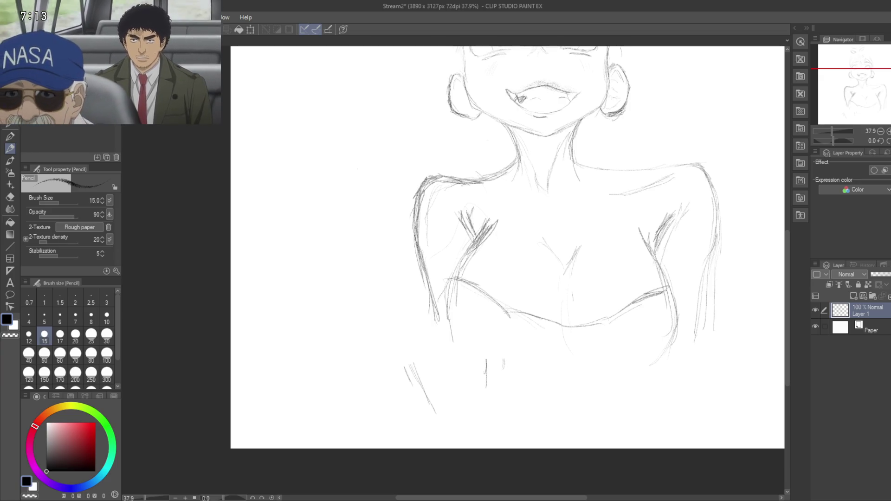
Step: Add strokes to the right and left chest lines and down the middle of the chest
drag(615, 305, 592, 309)
mouse_move(647, 293)
mouse_down()
mouse_move(662, 309)
mouse_move(659, 327)
mouse_up()
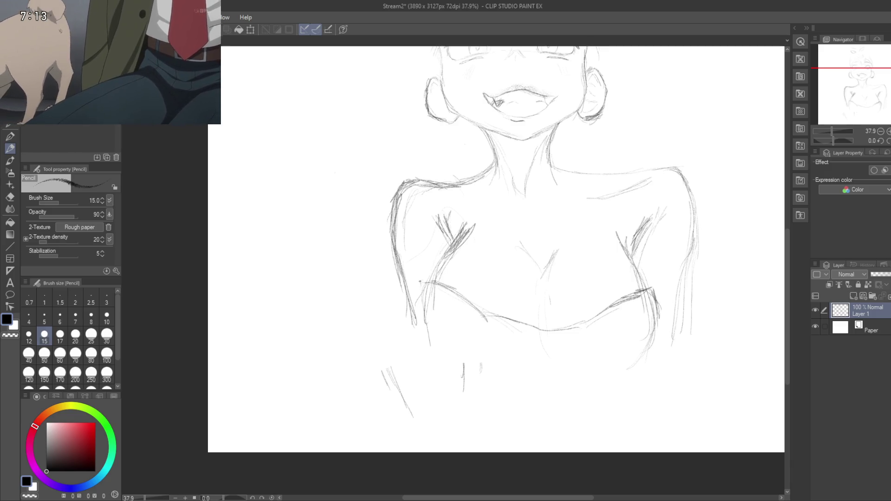
drag(424, 281, 430, 349)
drag(422, 309, 437, 368)
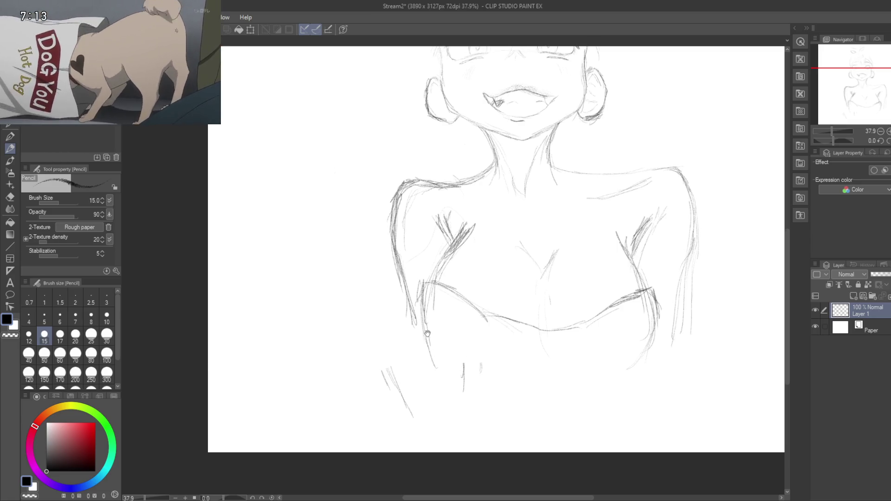
drag(427, 333, 431, 238)
drag(662, 219, 643, 296)
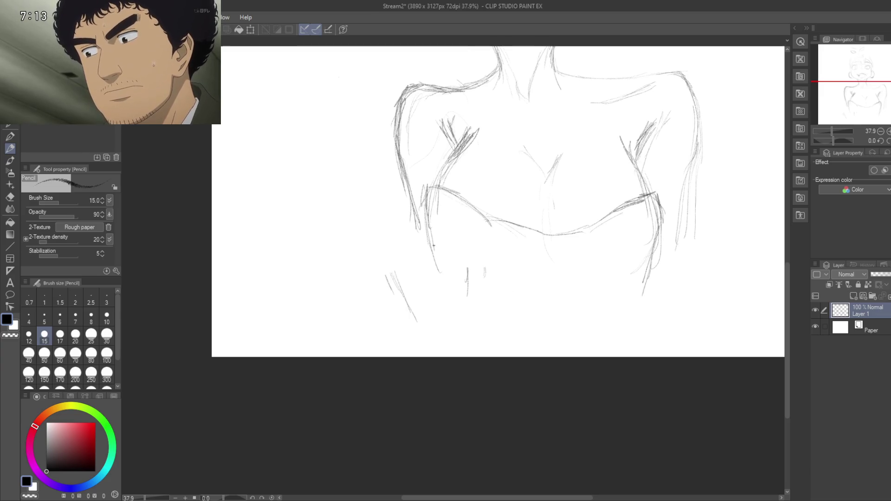
mouse_move(425, 222)
mouse_down()
mouse_move(434, 265)
mouse_move(454, 293)
mouse_up()
mouse_move(523, 215)
mouse_down()
mouse_move(545, 352)
mouse_move(492, 343)
mouse_up()
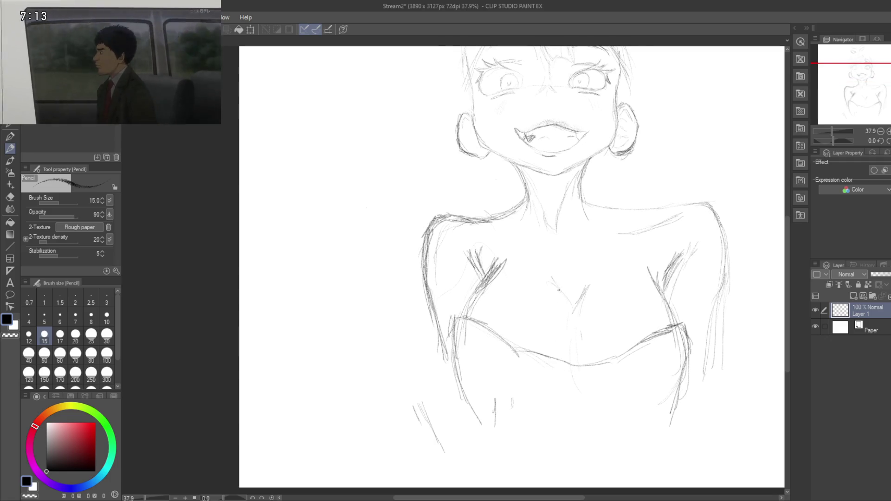
mouse_move(581, 296)
mouse_down()
mouse_move(565, 328)
mouse_move(568, 347)
mouse_move(459, 352)
mouse_up()
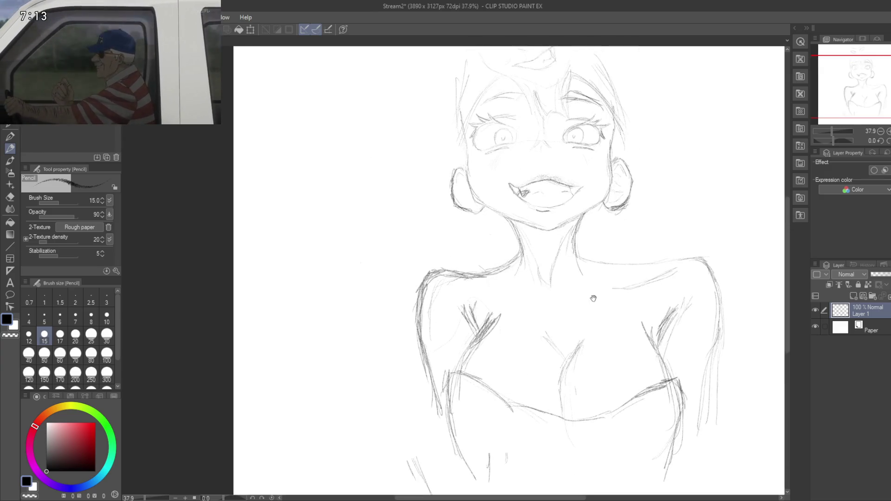
drag(591, 299, 554, 330)
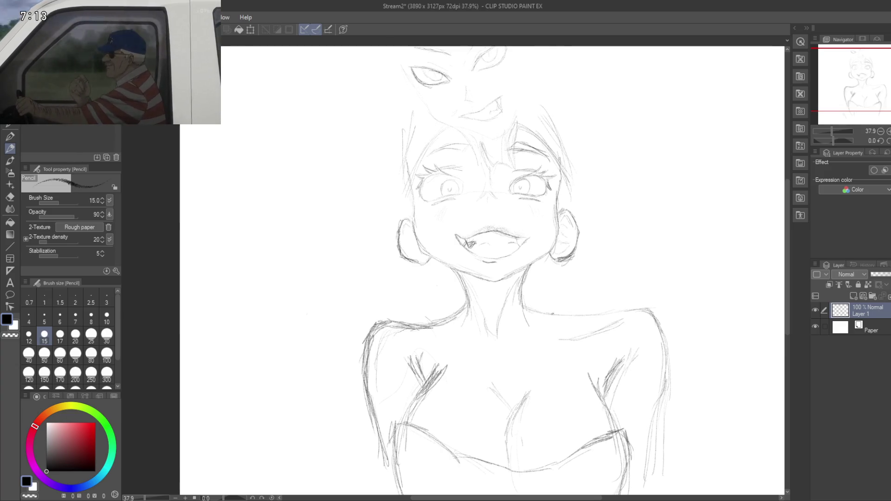
Step: Reinforce the left shoulder, left arm outline and left chest line with darker strokes
mouse_move(453, 311)
mouse_down()
mouse_move(390, 330)
mouse_move(364, 326)
mouse_move(348, 350)
mouse_move(359, 298)
mouse_move(357, 314)
mouse_up()
drag(376, 267, 361, 322)
drag(362, 336, 363, 353)
mouse_move(361, 321)
mouse_down()
mouse_move(388, 380)
mouse_move(372, 358)
mouse_move(380, 383)
mouse_up()
drag(360, 329, 391, 411)
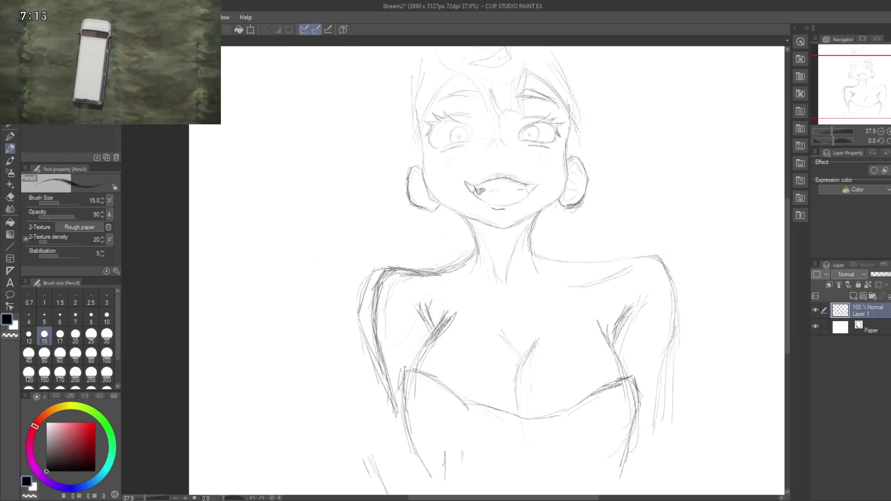
mouse_move(430, 307)
mouse_down()
mouse_move(413, 344)
mouse_move(414, 321)
mouse_move(353, 279)
mouse_move(443, 331)
mouse_up()
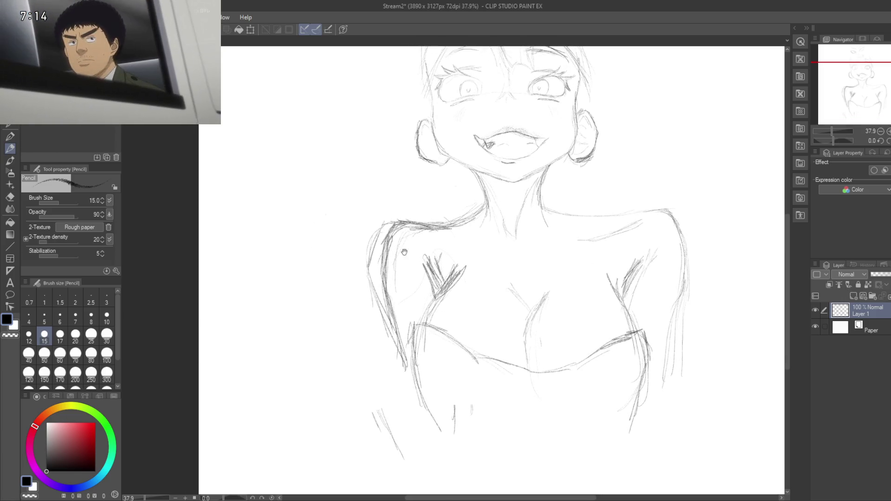
Step: Save the sketch with Ctrl+S and reframe the view toward the head
drag(404, 252, 438, 344)
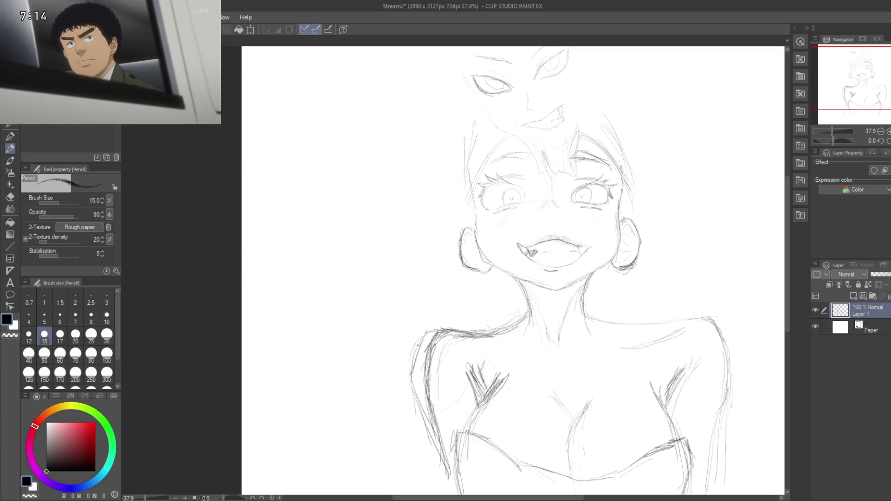
key(ctrl+s)
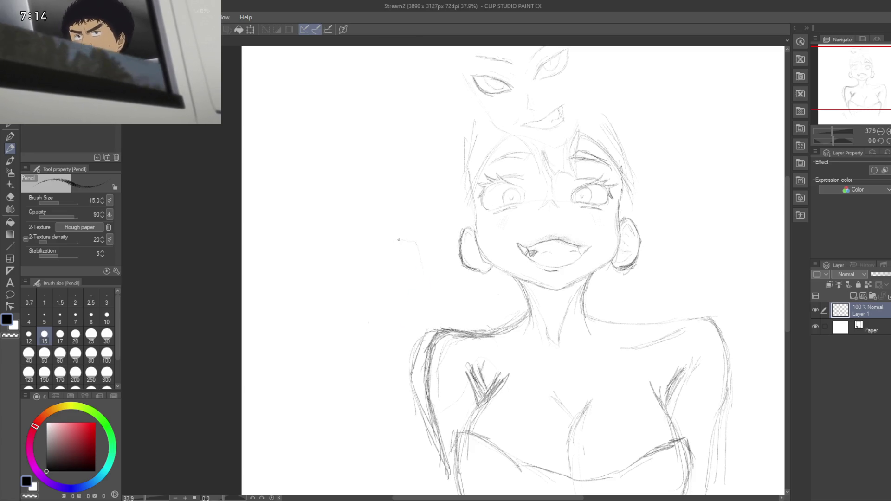
mouse_move(418, 251)
mouse_down()
mouse_move(312, 271)
mouse_move(390, 307)
mouse_up()
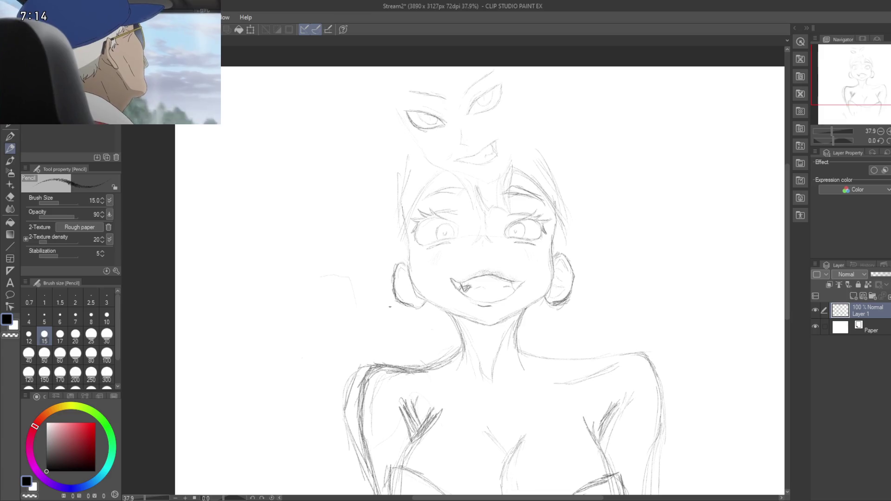